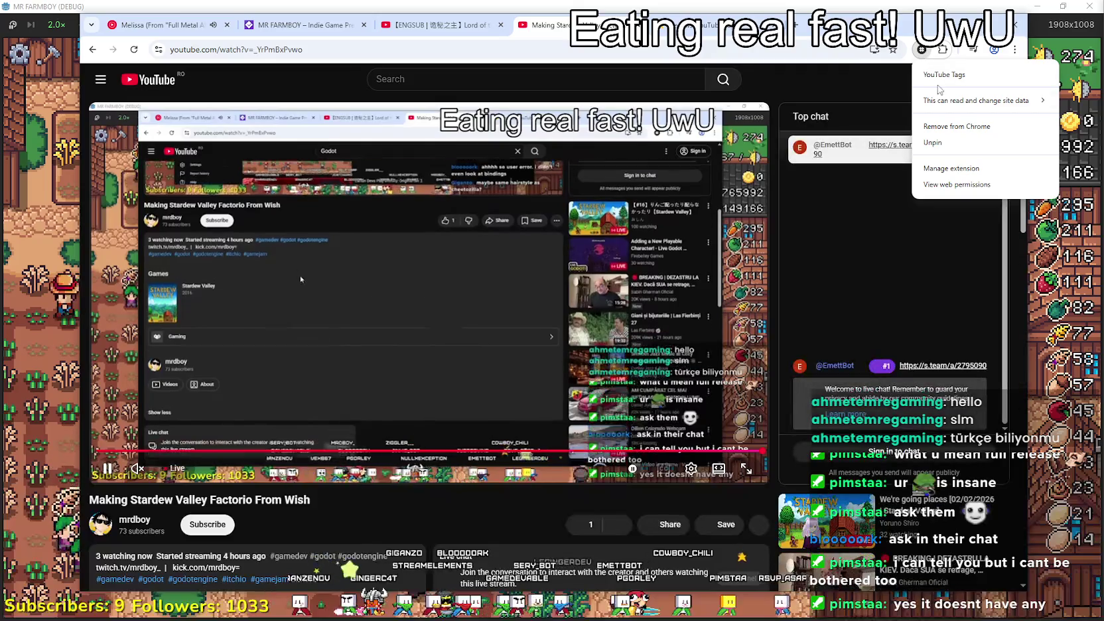
Open the YouTube Tags extension's store page, then return to the Stardew stream.
{"action": "mouse_move", "coordinate": [950, 104]}
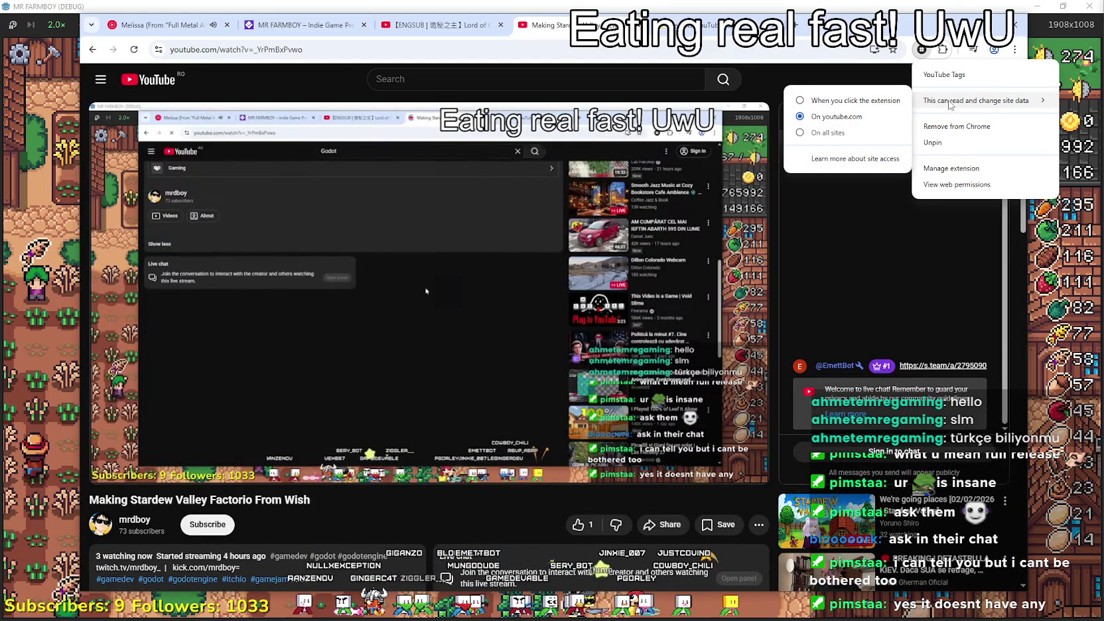
{"action": "left_click", "coordinate": [944, 75]}
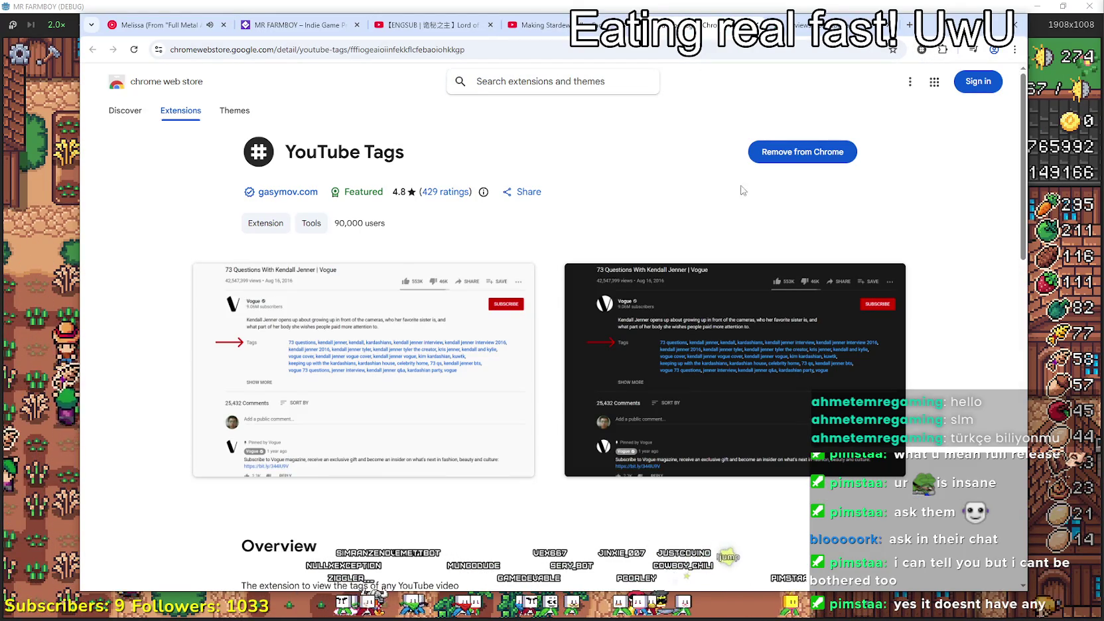
{"action": "left_click", "coordinate": [630, 24]}
Check the stream's tags (godot, gamedev, godotengine, itchio, gamejam, vtuber, peanut), then search YouTube for Godot.
{"action": "scroll", "coordinate": [318, 355], "scroll_direction": "down", "scroll_amount": 6}
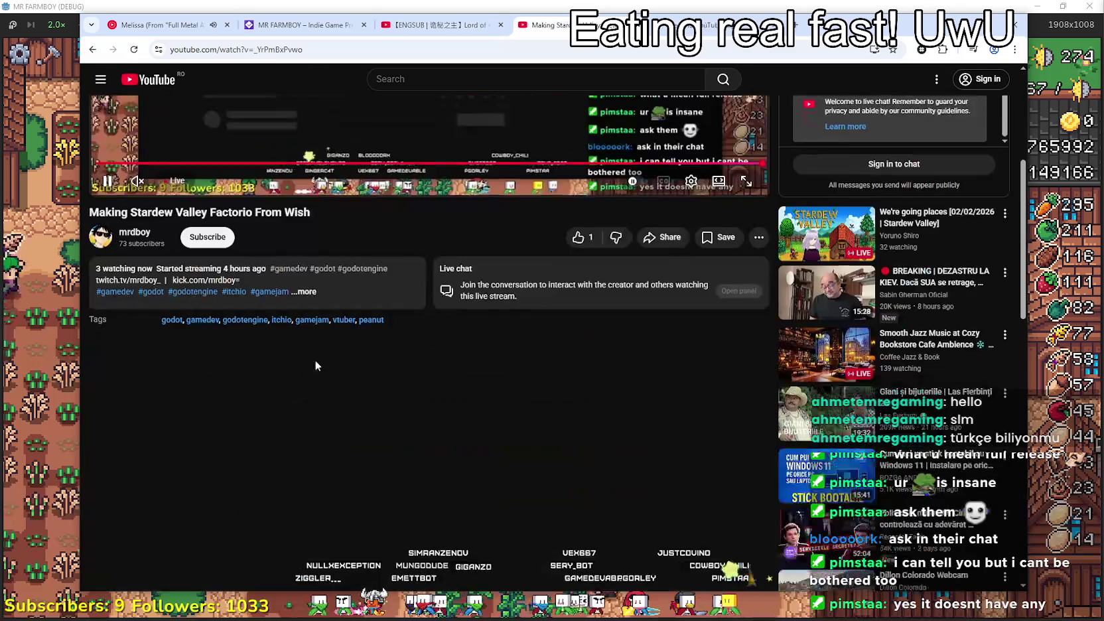
{"action": "scroll", "coordinate": [395, 271], "scroll_direction": "up", "scroll_amount": 2}
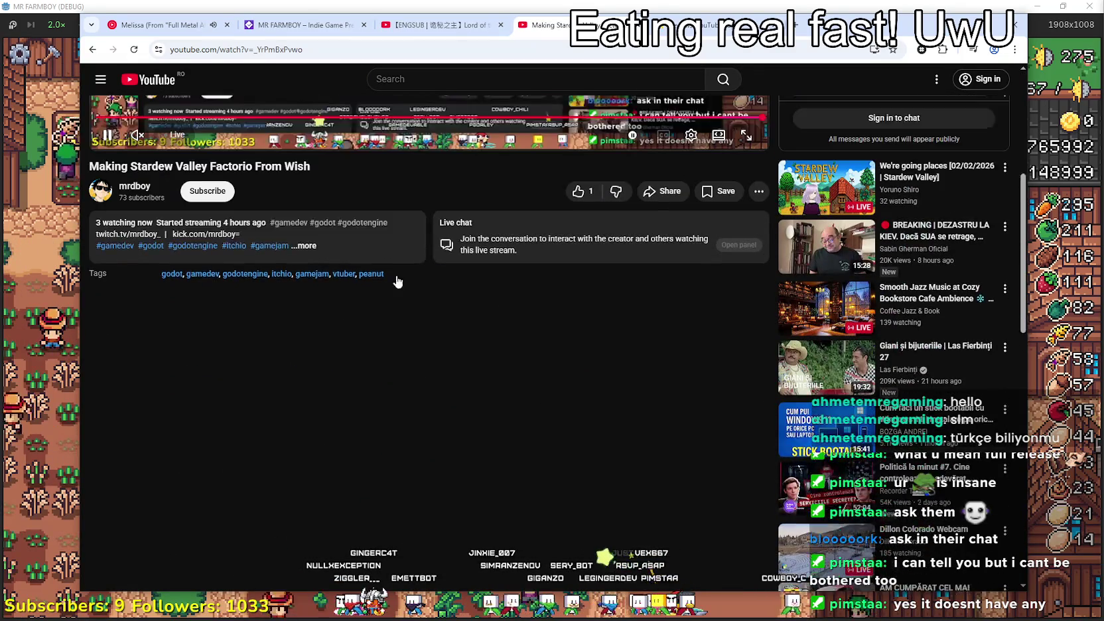
{"action": "left_click_drag", "start_coordinate": [399, 319], "coordinate": [259, 319]}
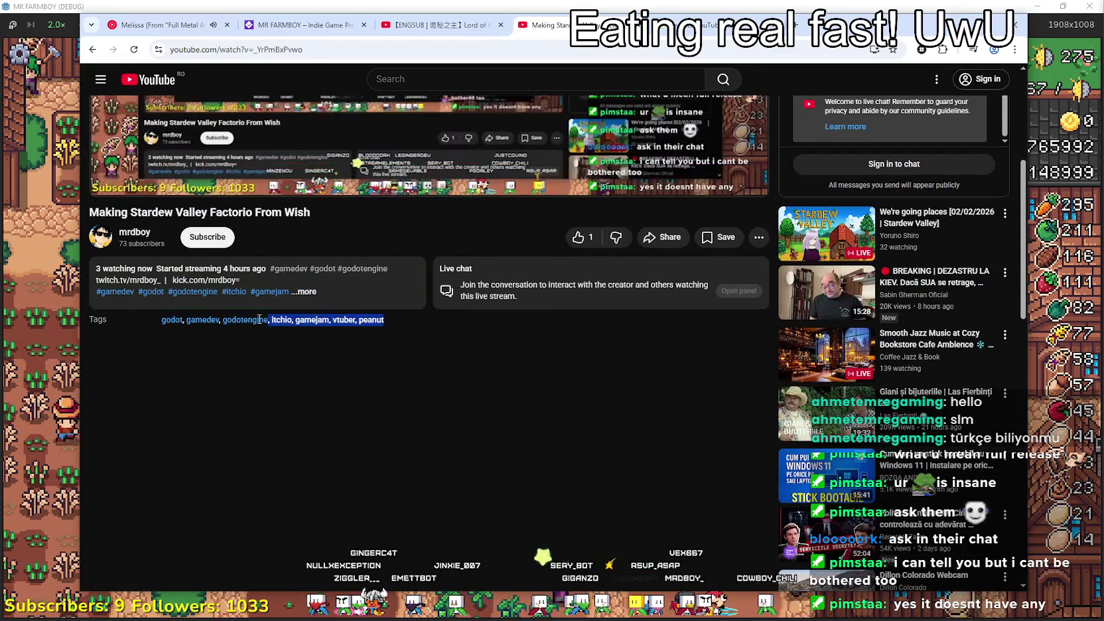
{"action": "left_click", "coordinate": [305, 373]}
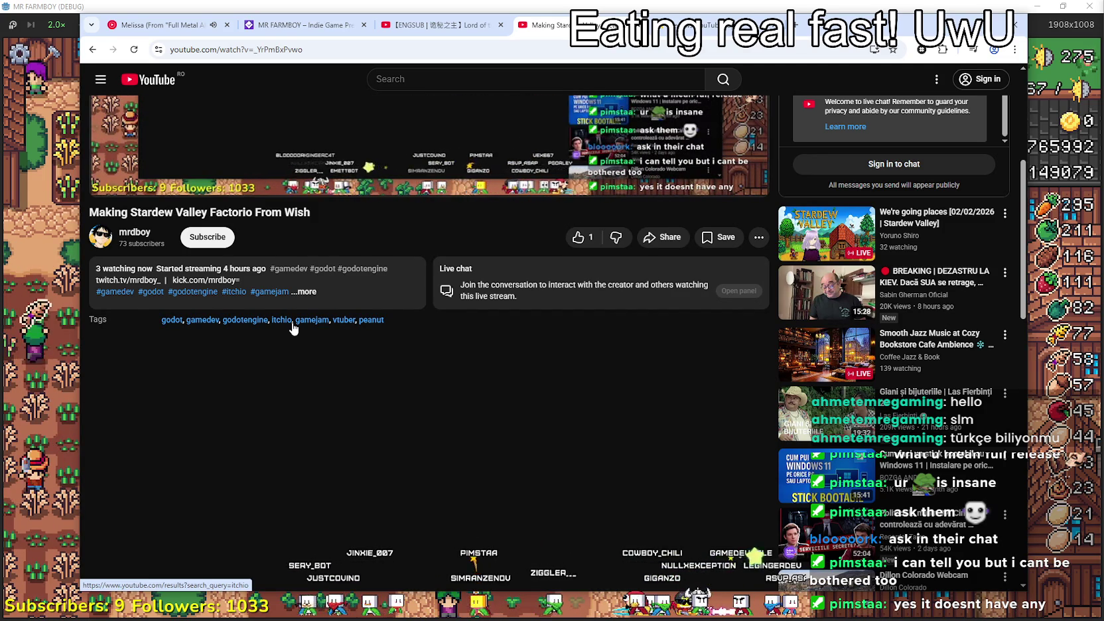
{"action": "left_click", "coordinate": [172, 320]}
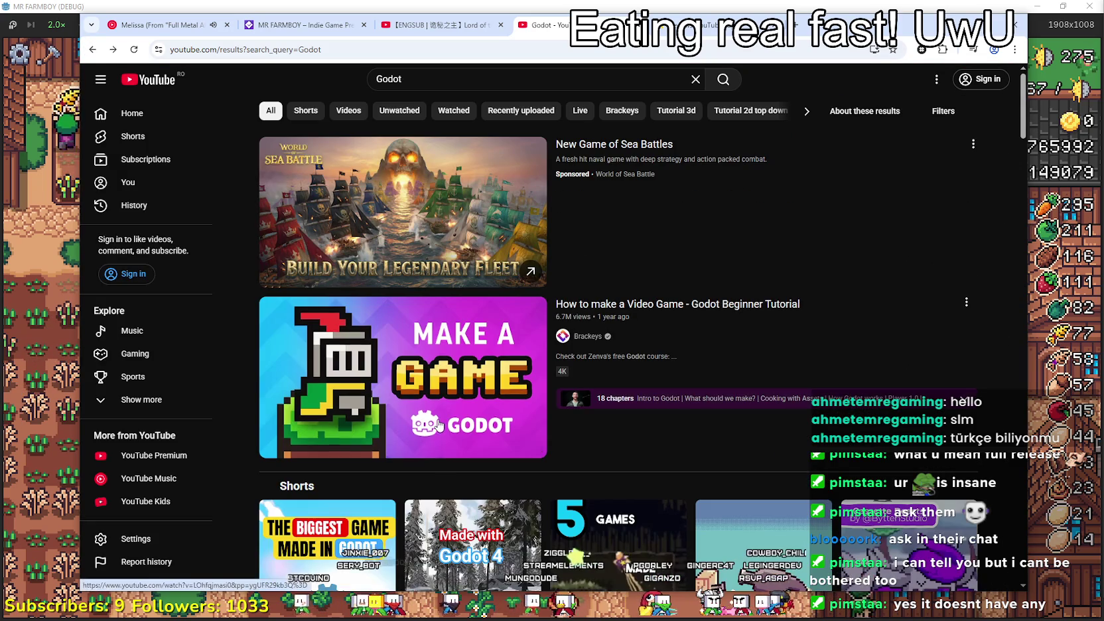
Filter Godot results to Live and open 'Adding a New Playable Character!' in a new tab.
{"action": "scroll", "coordinate": [684, 345], "scroll_direction": "down", "scroll_amount": 3}
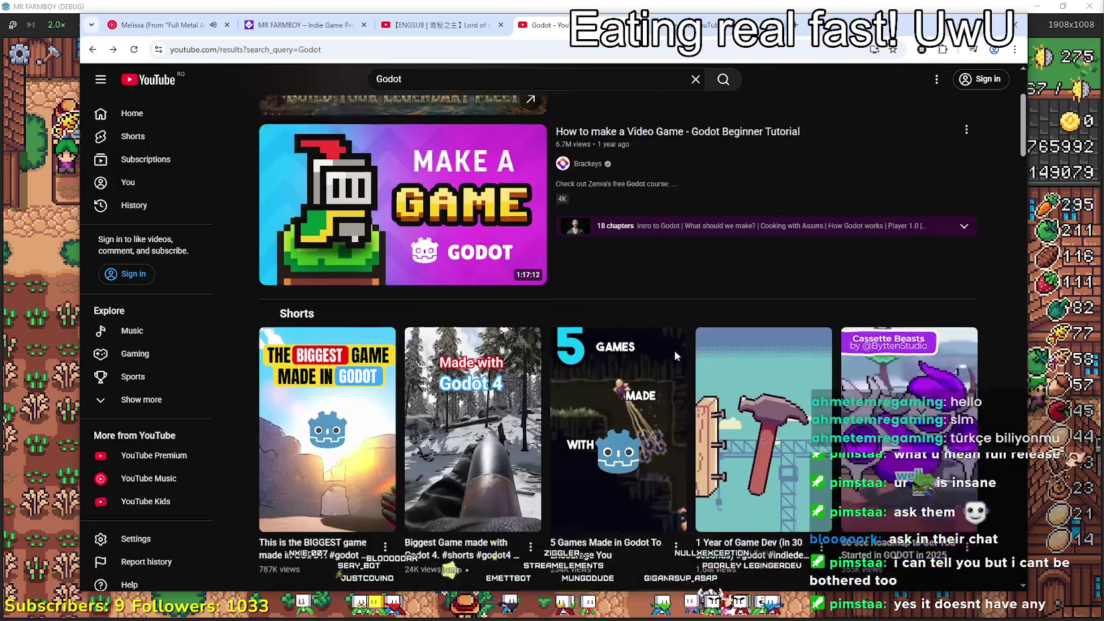
{"action": "scroll", "coordinate": [721, 175], "scroll_direction": "up", "scroll_amount": 3}
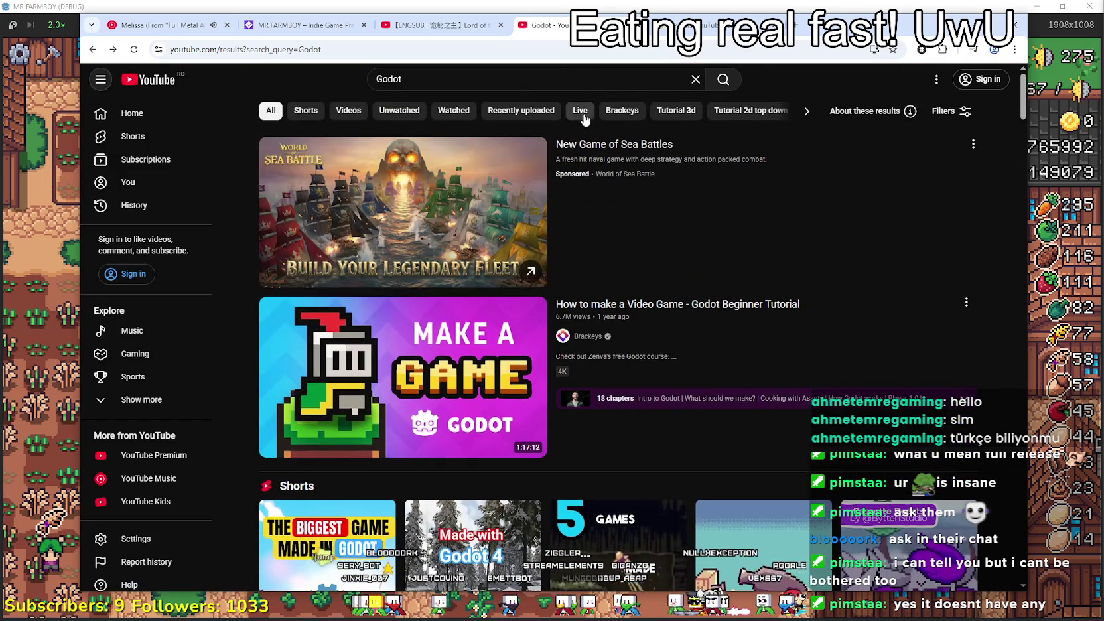
{"action": "left_click", "coordinate": [580, 110]}
{"action": "scroll", "coordinate": [669, 382], "scroll_direction": "down", "scroll_amount": 3}
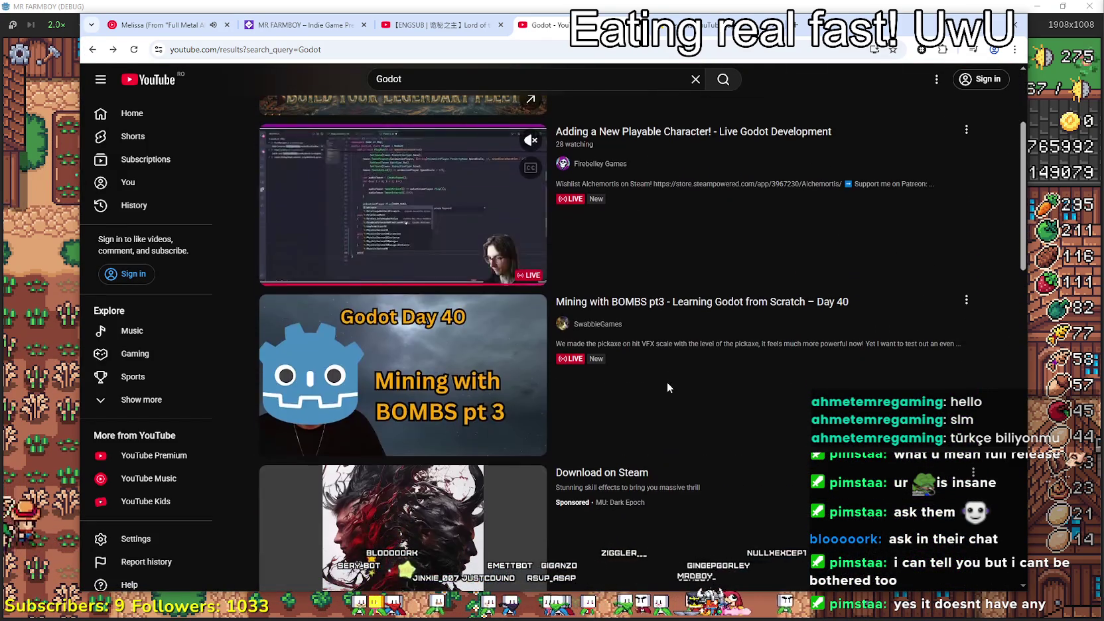
{"action": "right_click", "coordinate": [646, 130]}
{"action": "left_click", "coordinate": [684, 141]}
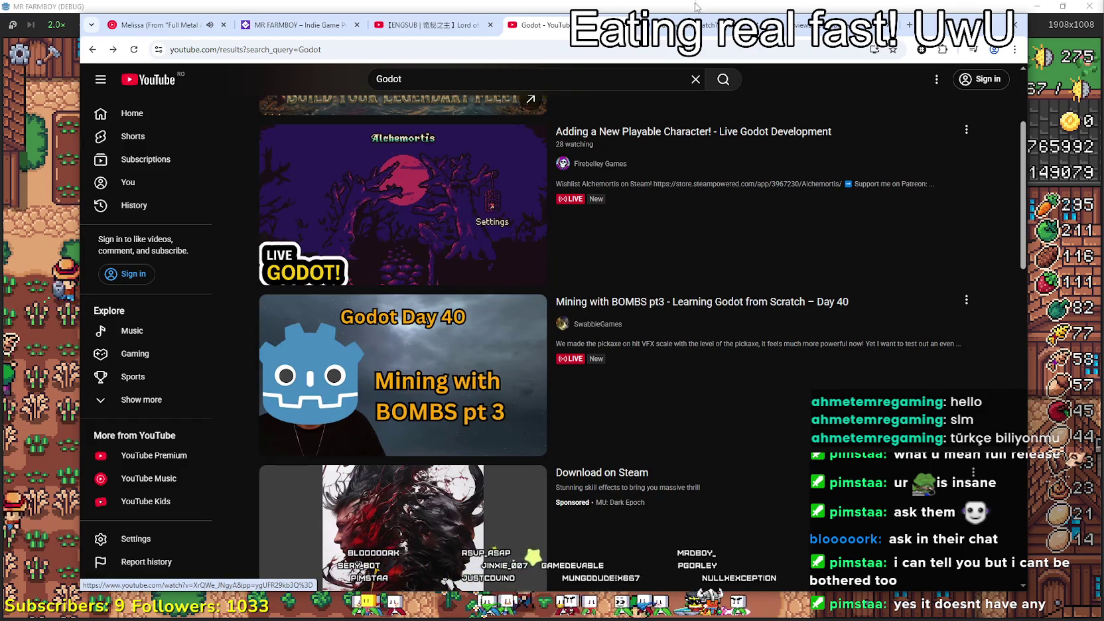
Switch to the new stream tab and expand its full description.
{"action": "left_click", "coordinate": [688, 30]}
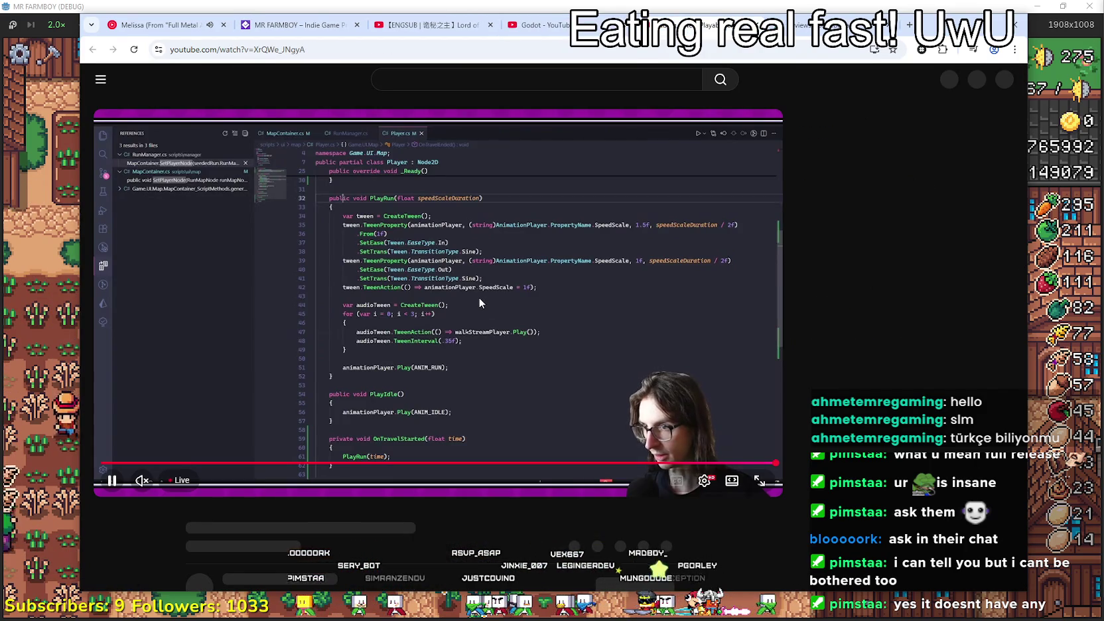
{"action": "scroll", "coordinate": [328, 410], "scroll_direction": "down", "scroll_amount": 4}
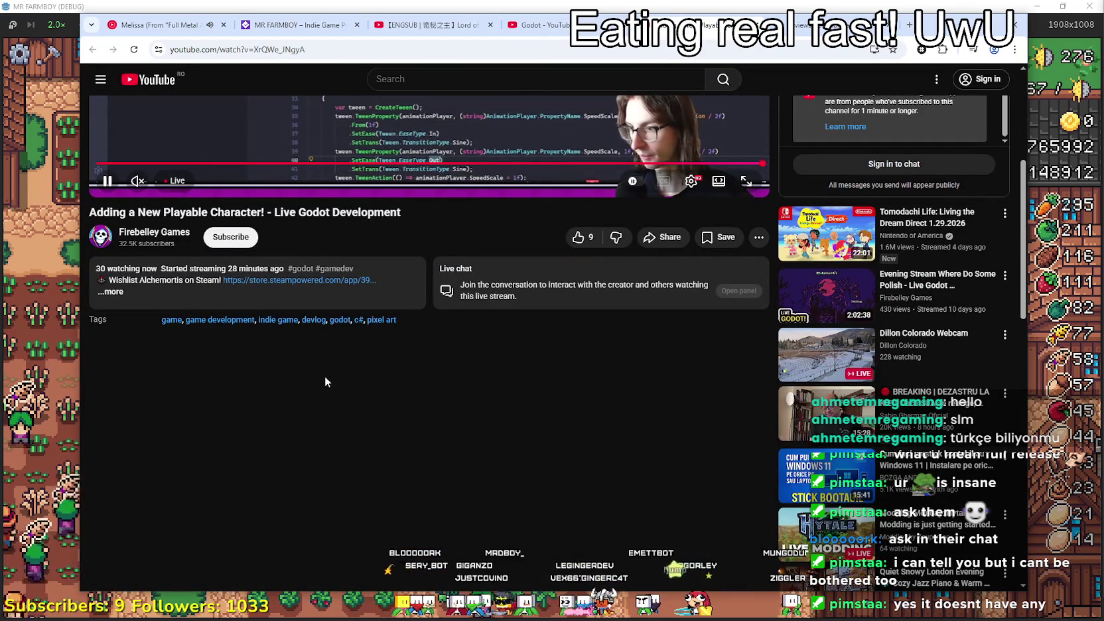
{"action": "scroll", "coordinate": [325, 377], "scroll_direction": "up", "scroll_amount": 1}
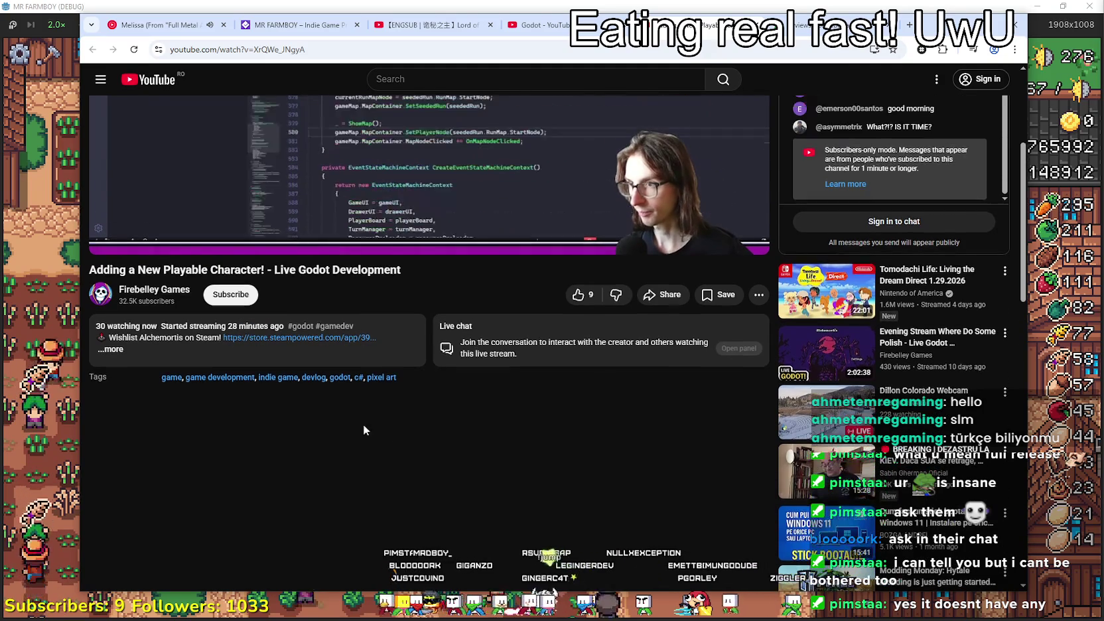
{"action": "left_click", "coordinate": [167, 362]}
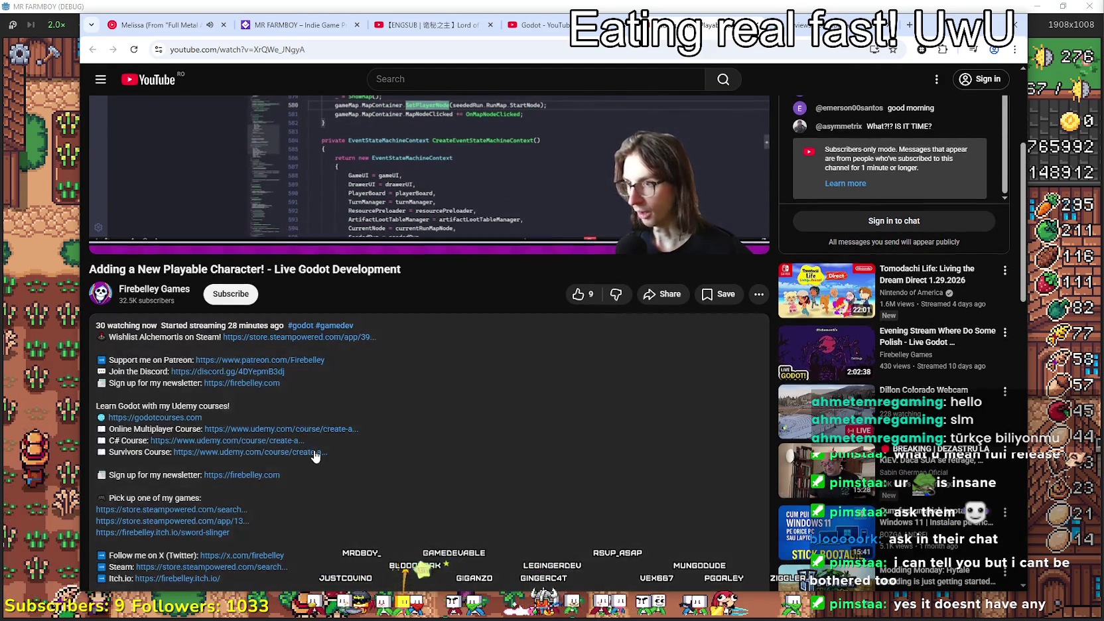
{"action": "scroll", "coordinate": [314, 441], "scroll_direction": "down", "scroll_amount": 3}
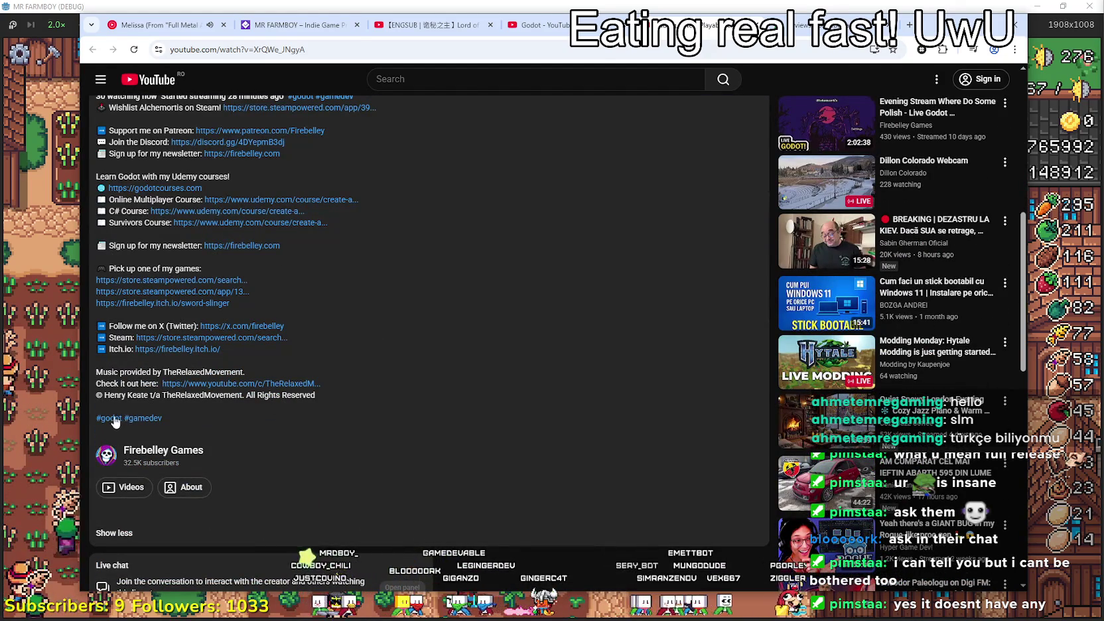
{"action": "scroll", "coordinate": [158, 421], "scroll_direction": "up", "scroll_amount": 2}
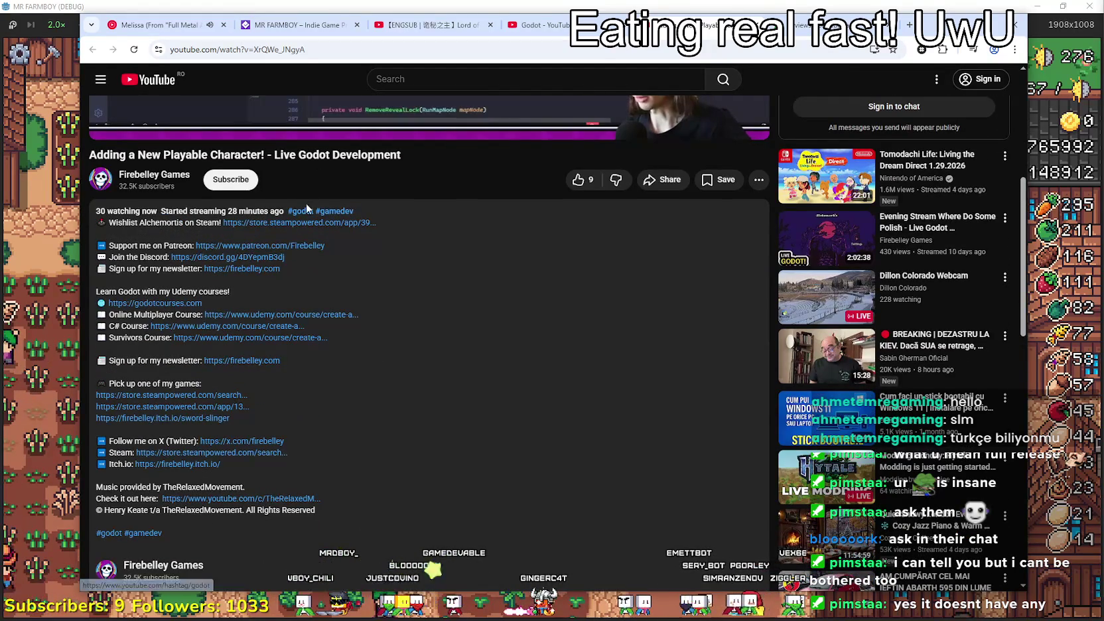
{"action": "scroll", "coordinate": [312, 207], "scroll_direction": "down", "scroll_amount": 4}
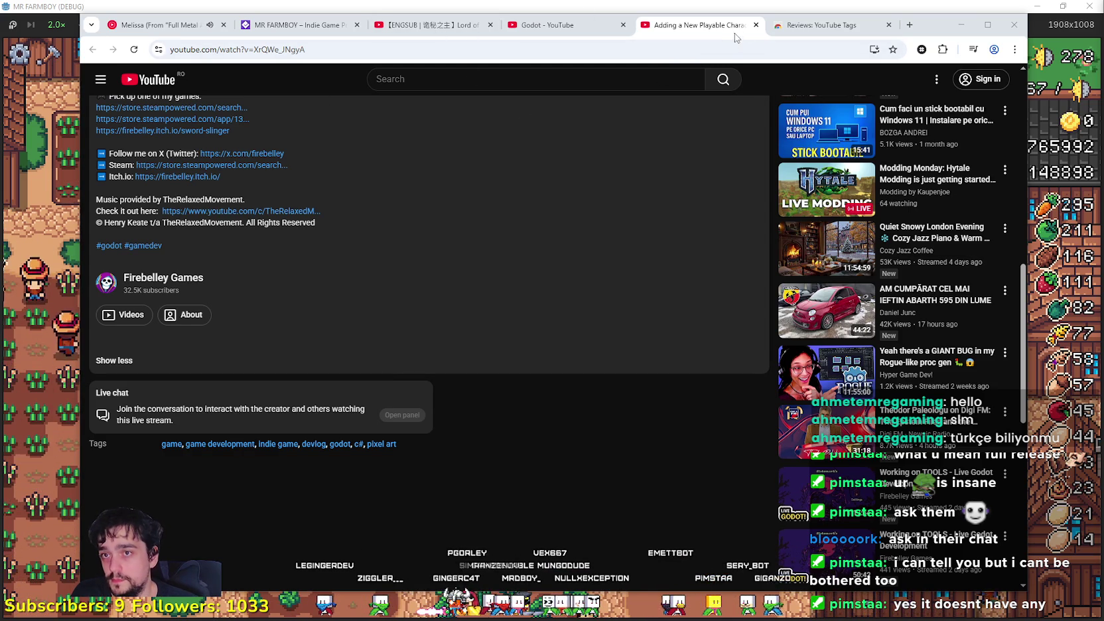
Close the Adding a New Playable Character stream and return to the Godot search results.
{"action": "left_click", "coordinate": [755, 26]}
{"action": "left_click", "coordinate": [752, 30]}
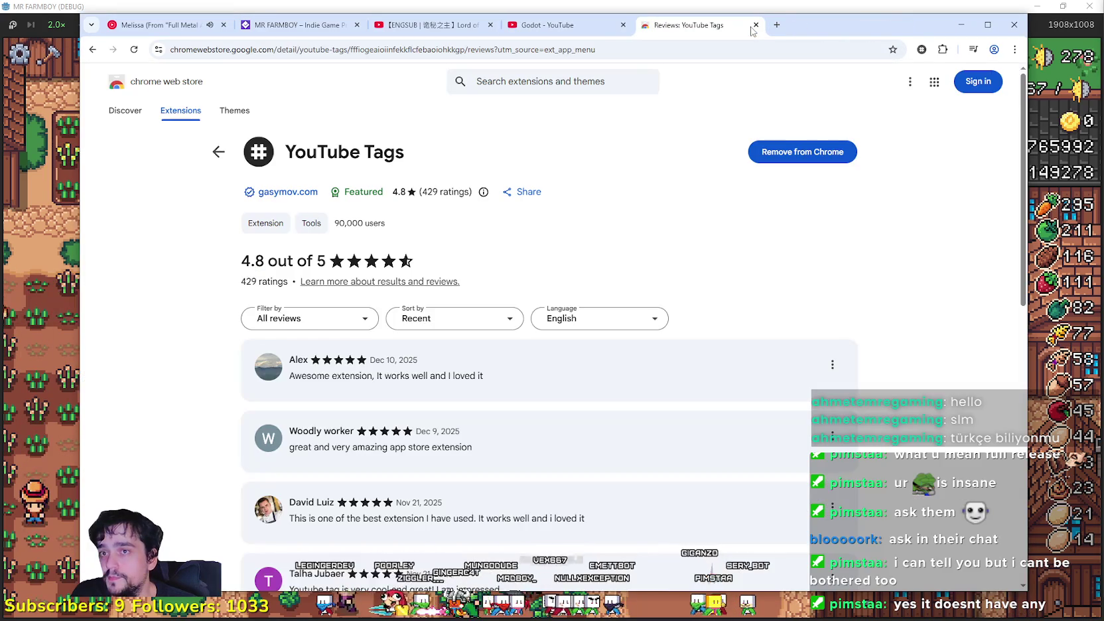
{"action": "left_click", "coordinate": [590, 26]}
{"action": "scroll", "coordinate": [537, 352], "scroll_direction": "down", "scroll_amount": 15}
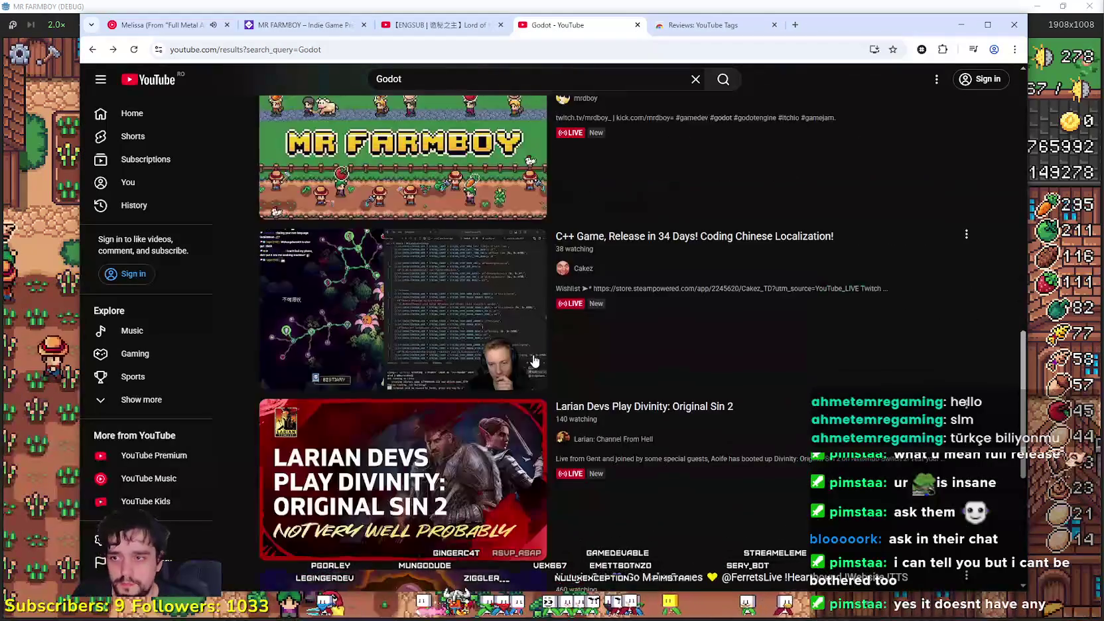
{"action": "scroll", "coordinate": [538, 352], "scroll_direction": "down", "scroll_amount": 1}
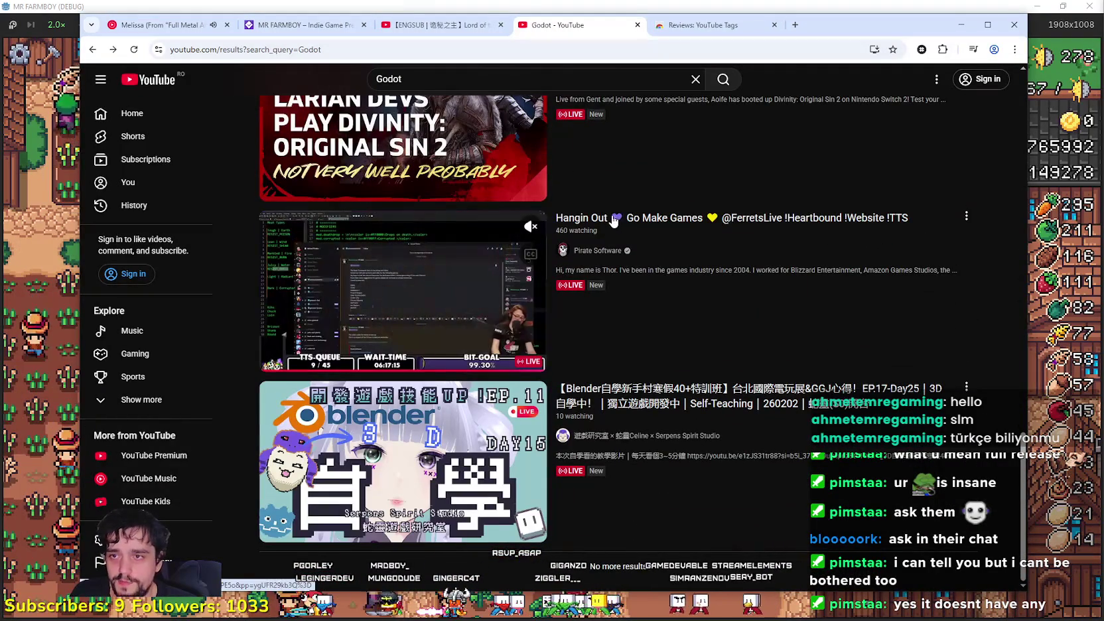
Open 'Hangin Out 💜 Go Make Games' in a new tab and expand its description.
{"action": "right_click", "coordinate": [612, 217]}
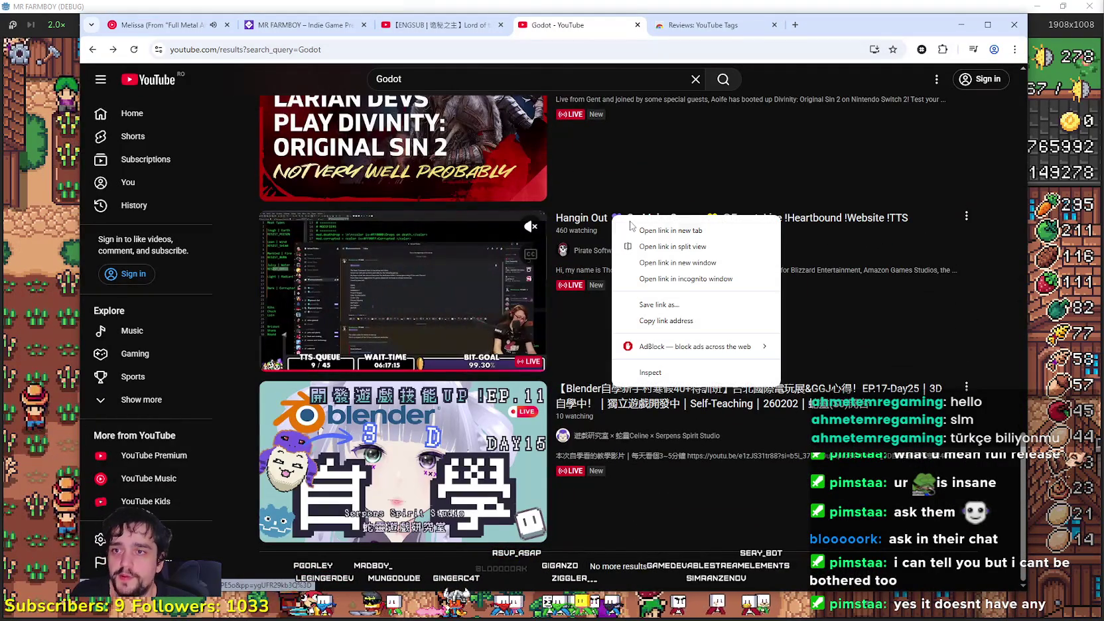
{"action": "left_click", "coordinate": [666, 231]}
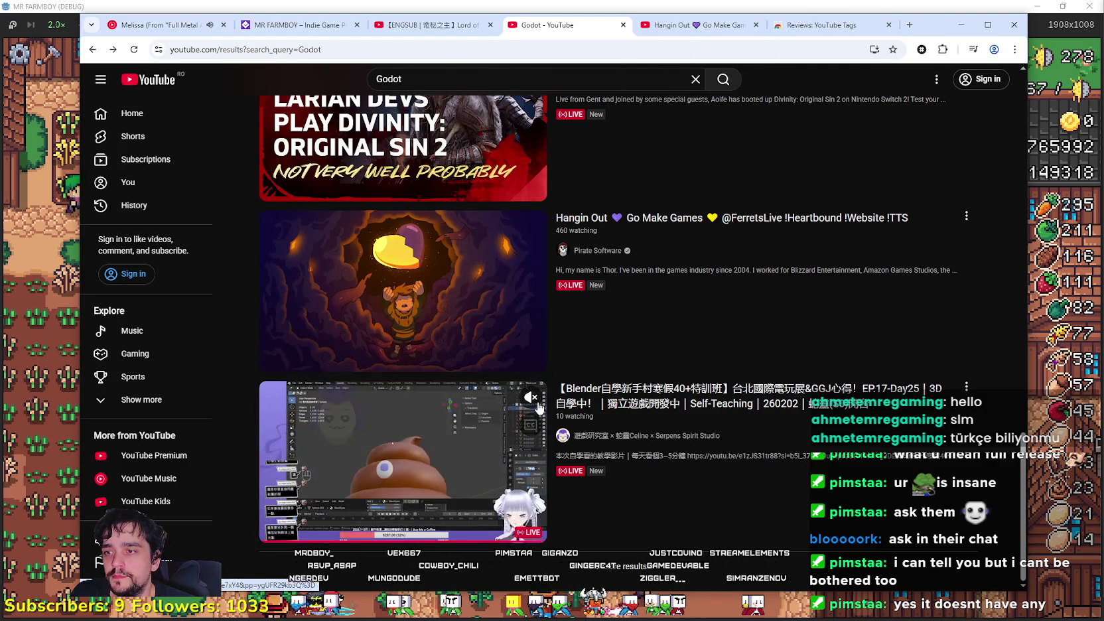
{"action": "left_click", "coordinate": [662, 28]}
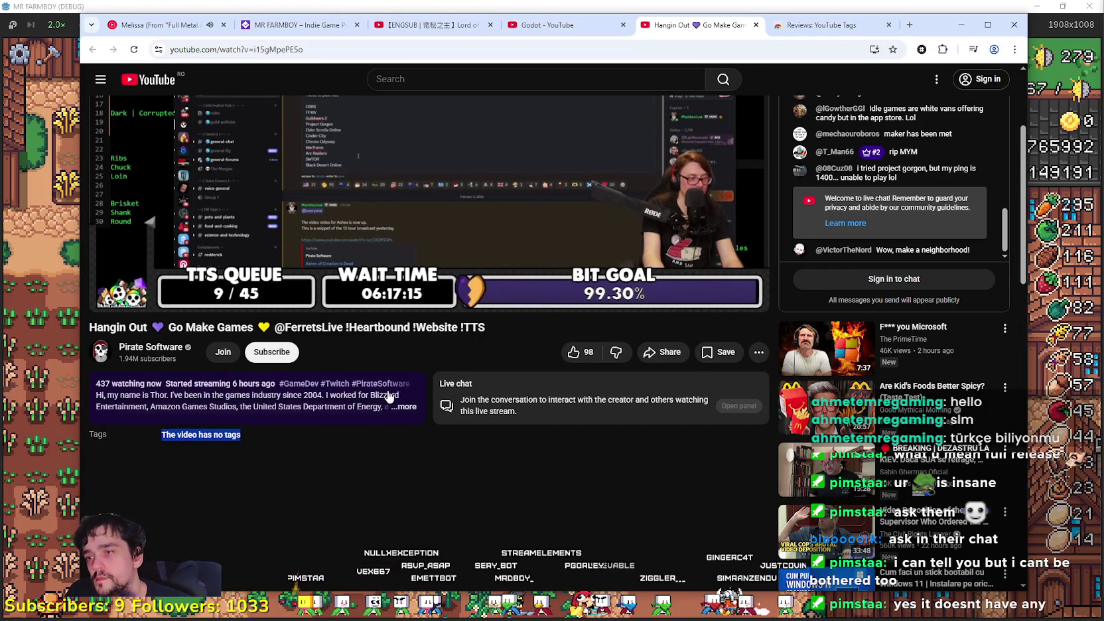
{"action": "left_click", "coordinate": [404, 407]}
{"action": "mouse_move", "coordinate": [226, 249]}
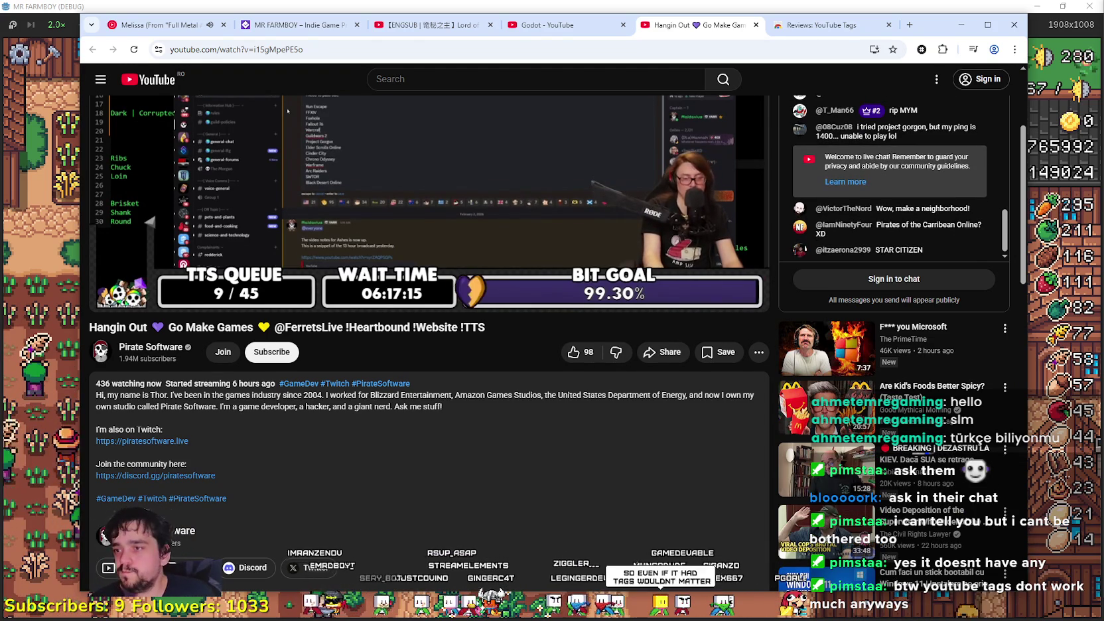
{"action": "left_click", "coordinate": [286, 384]}
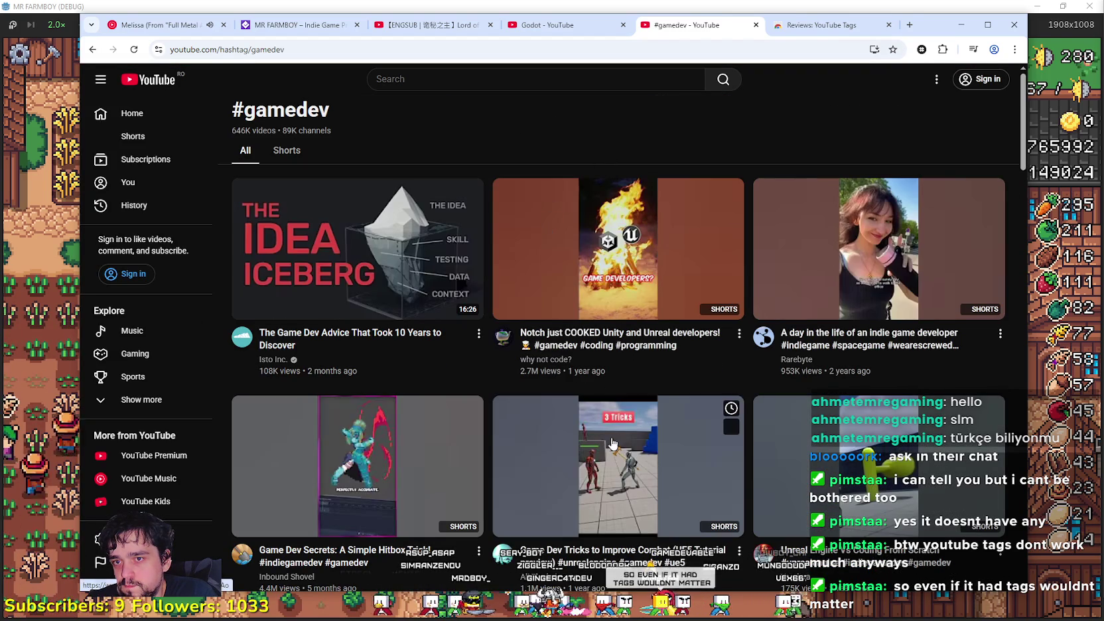
{"action": "scroll", "coordinate": [1013, 176], "scroll_direction": "down", "scroll_amount": 8}
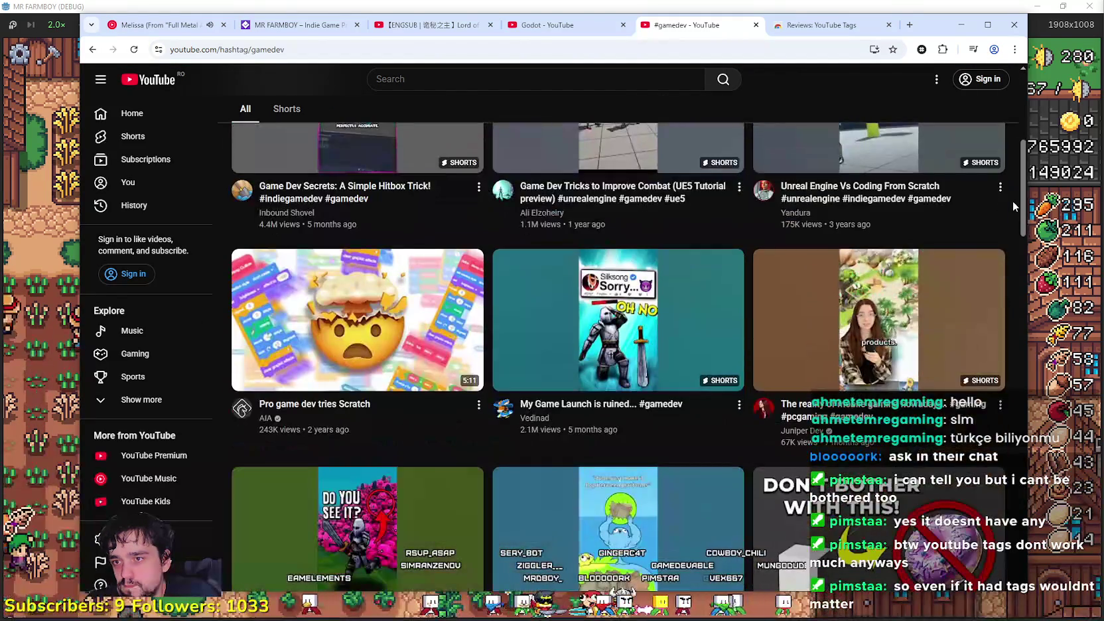
{"action": "scroll", "coordinate": [1013, 201], "scroll_direction": "up", "scroll_amount": 6}
{"action": "scroll", "coordinate": [996, 368], "scroll_direction": "down", "scroll_amount": 5}
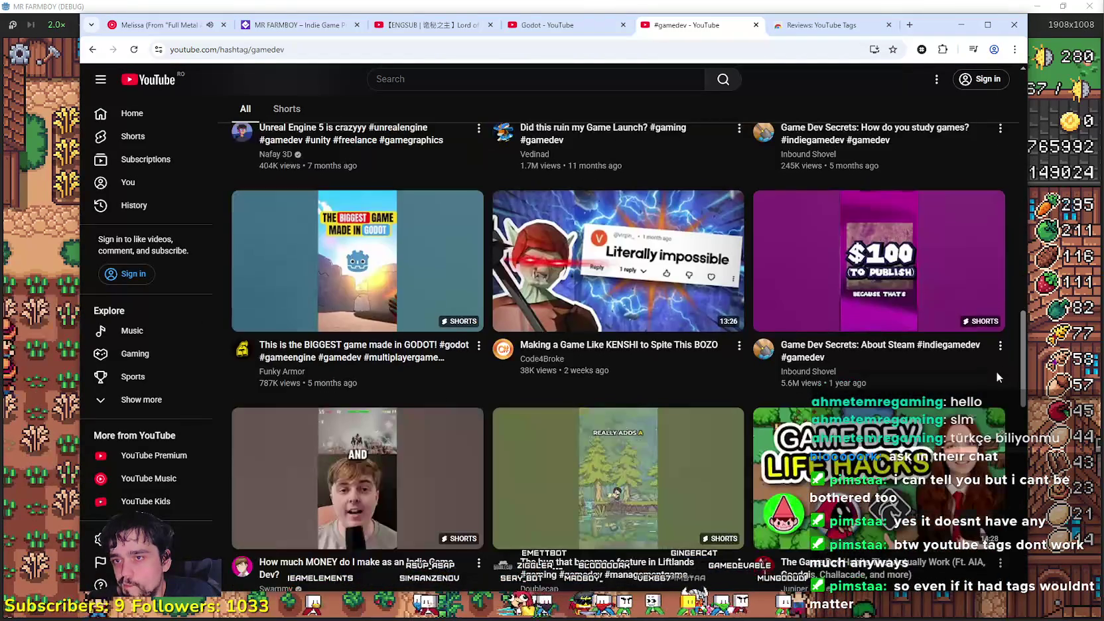
{"action": "scroll", "coordinate": [996, 372], "scroll_direction": "down", "scroll_amount": 5}
{"action": "scroll", "coordinate": [995, 465], "scroll_direction": "down", "scroll_amount": 6}
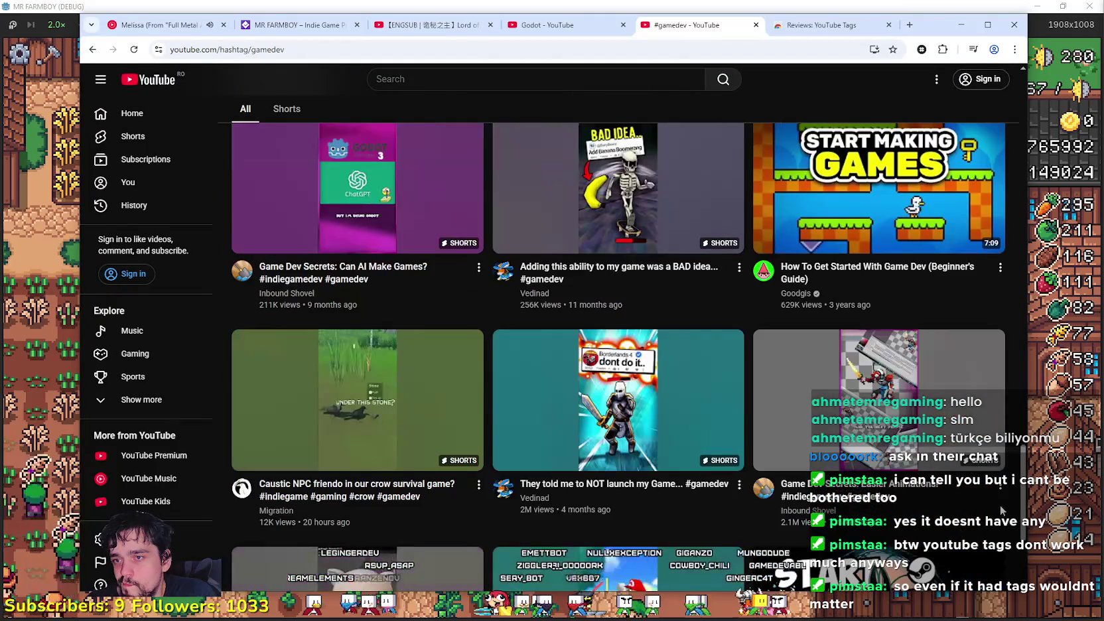
{"action": "scroll", "coordinate": [1000, 491], "scroll_direction": "up", "scroll_amount": 5}
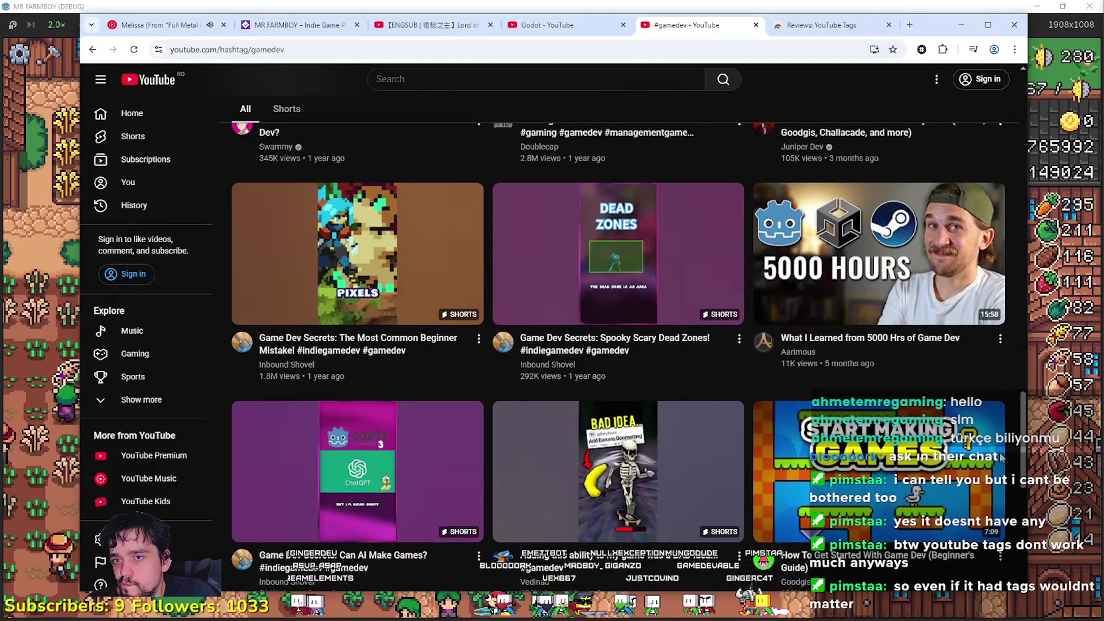
{"action": "scroll", "coordinate": [952, 556], "scroll_direction": "down", "scroll_amount": 5}
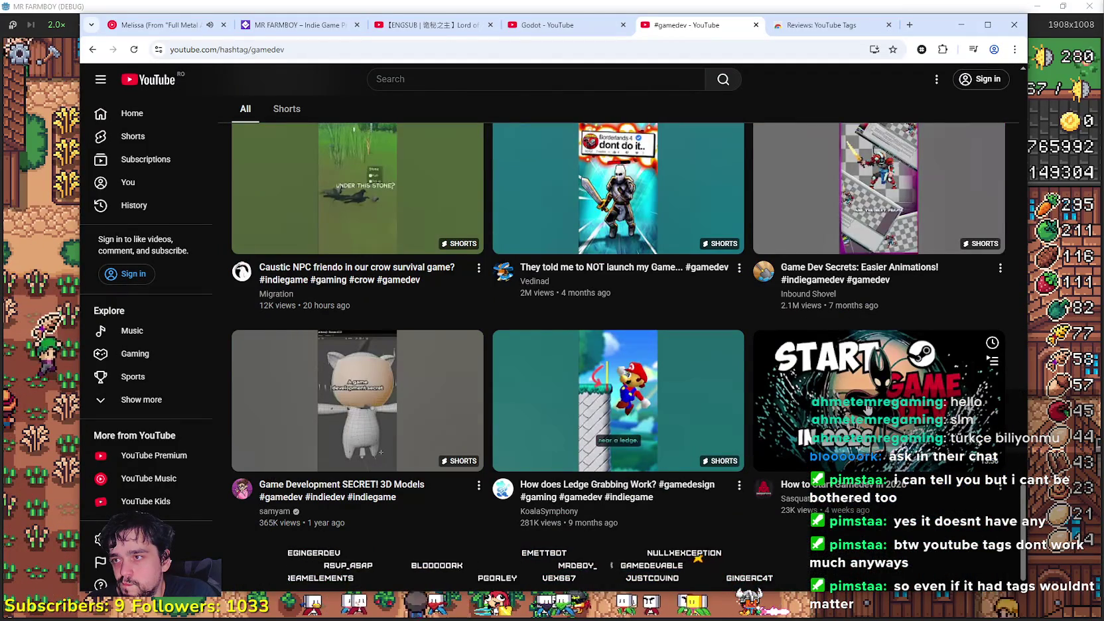
{"action": "scroll", "coordinate": [1022, 355], "scroll_direction": "down", "scroll_amount": 5}
{"action": "scroll", "coordinate": [1022, 355], "scroll_direction": "down", "scroll_amount": 10}
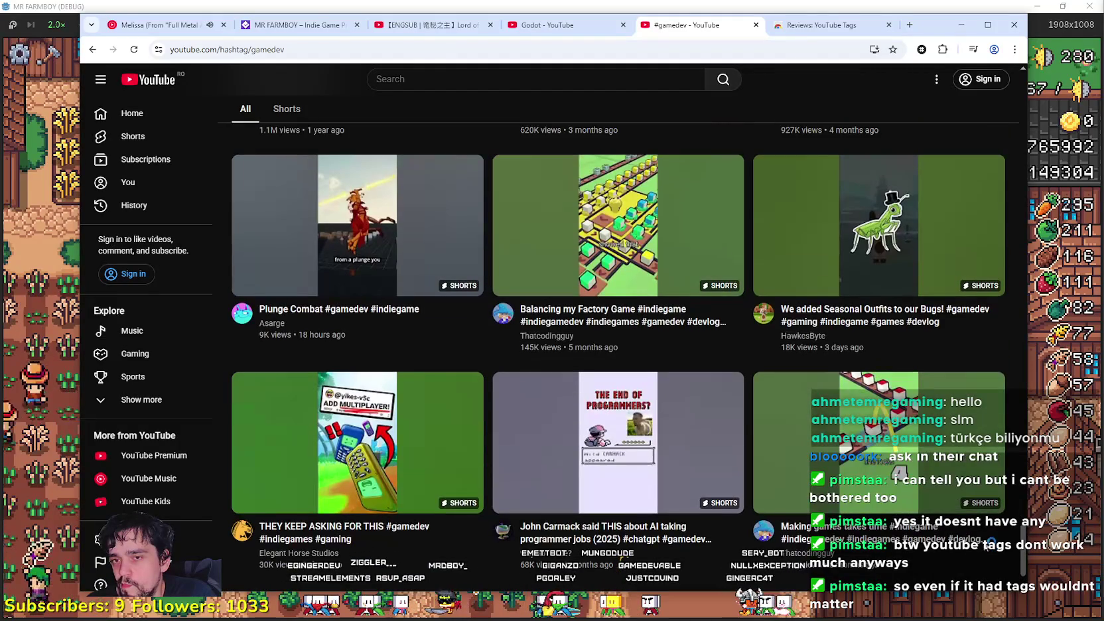
{"action": "scroll", "coordinate": [940, 468], "scroll_direction": "down", "scroll_amount": 5}
{"action": "scroll", "coordinate": [940, 468], "scroll_direction": "down", "scroll_amount": 15}
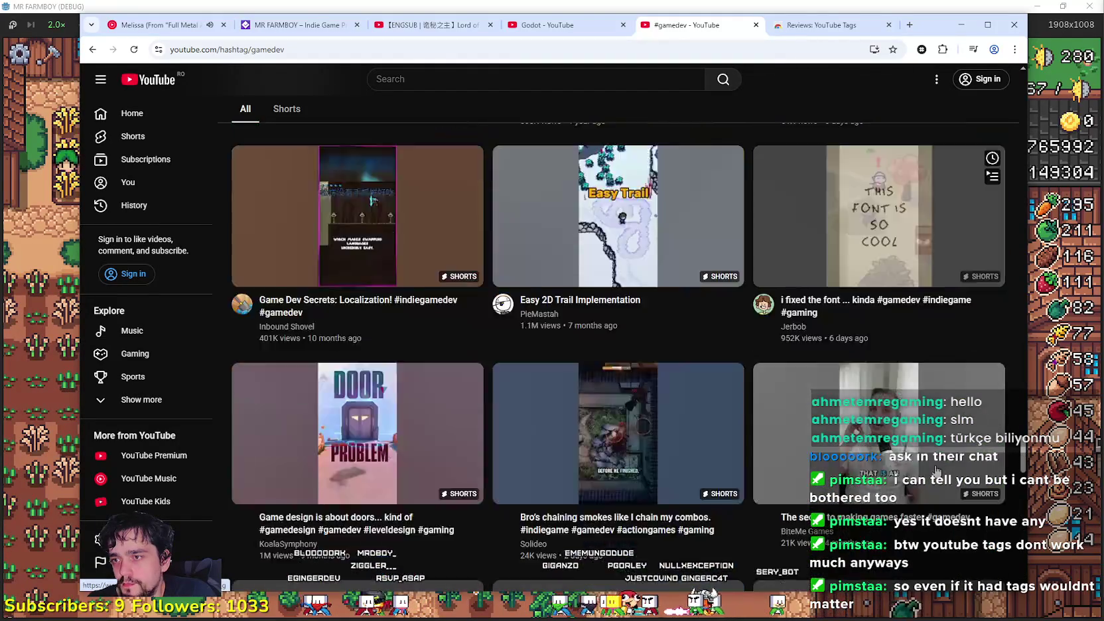
{"action": "scroll", "coordinate": [942, 467], "scroll_direction": "down", "scroll_amount": 10}
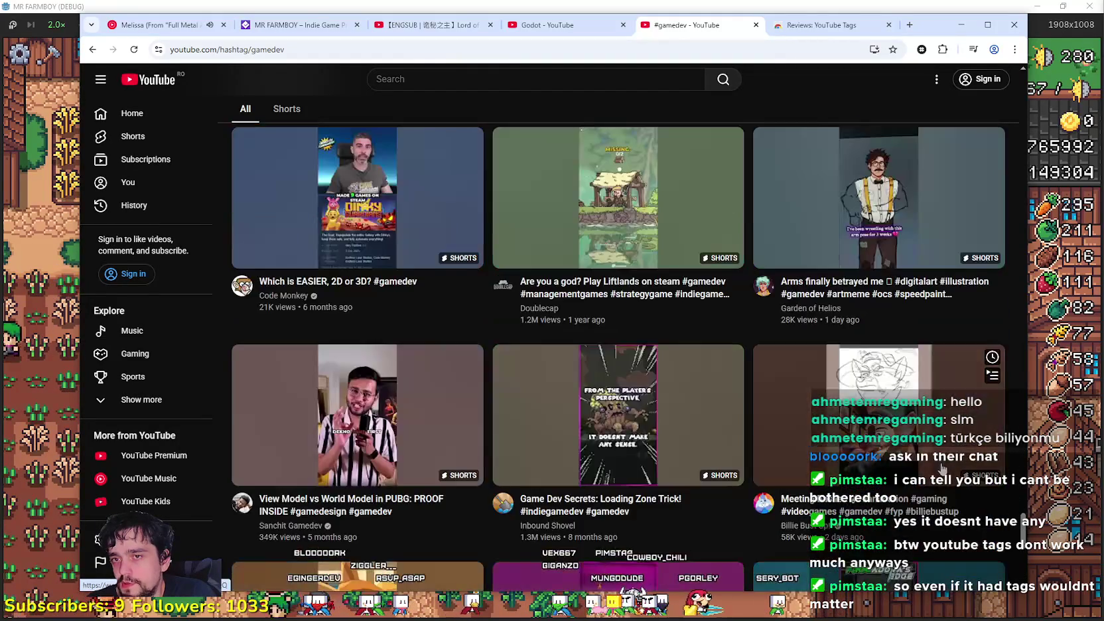
{"action": "scroll", "coordinate": [941, 470], "scroll_direction": "up", "scroll_amount": 3}
{"action": "scroll", "coordinate": [939, 472], "scroll_direction": "down", "scroll_amount": 10}
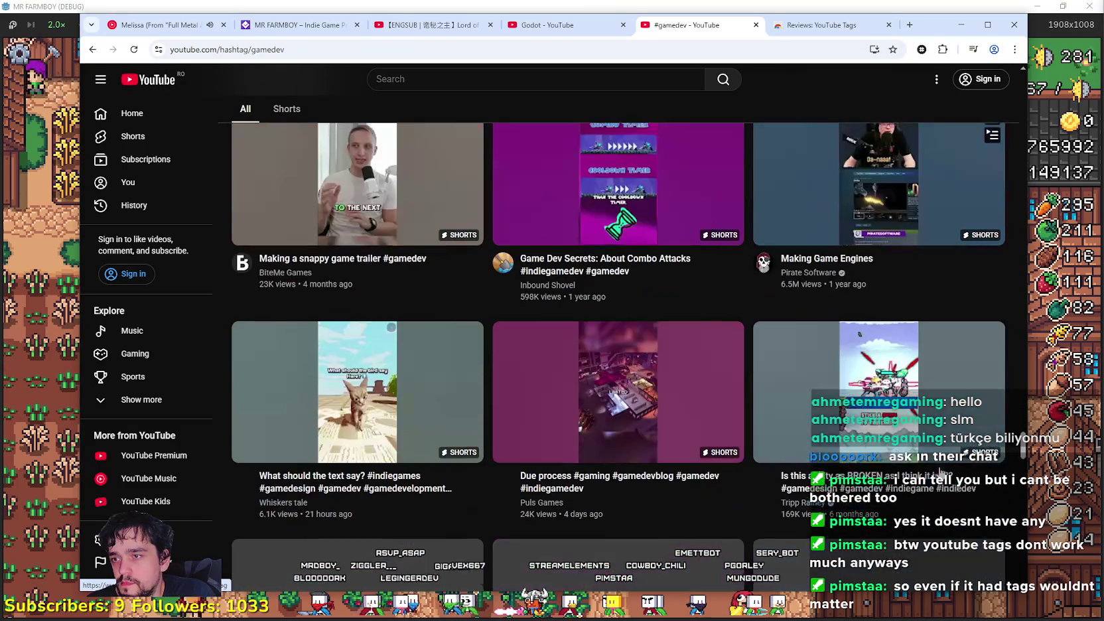
{"action": "scroll", "coordinate": [941, 470], "scroll_direction": "down", "scroll_amount": 4}
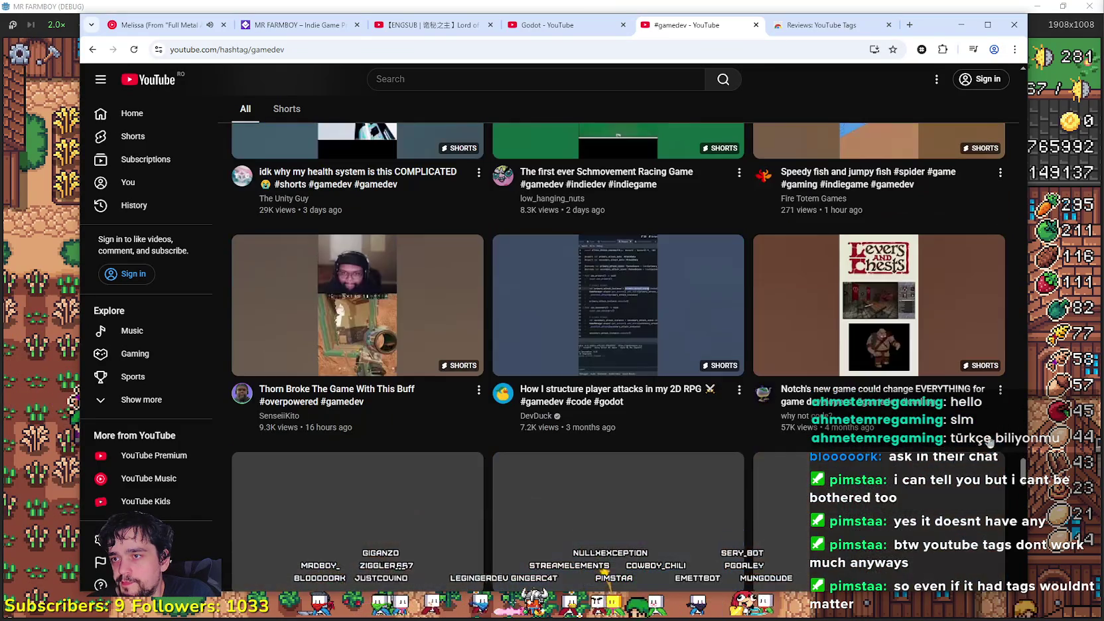
{"action": "key", "text": "ctrl+a"}
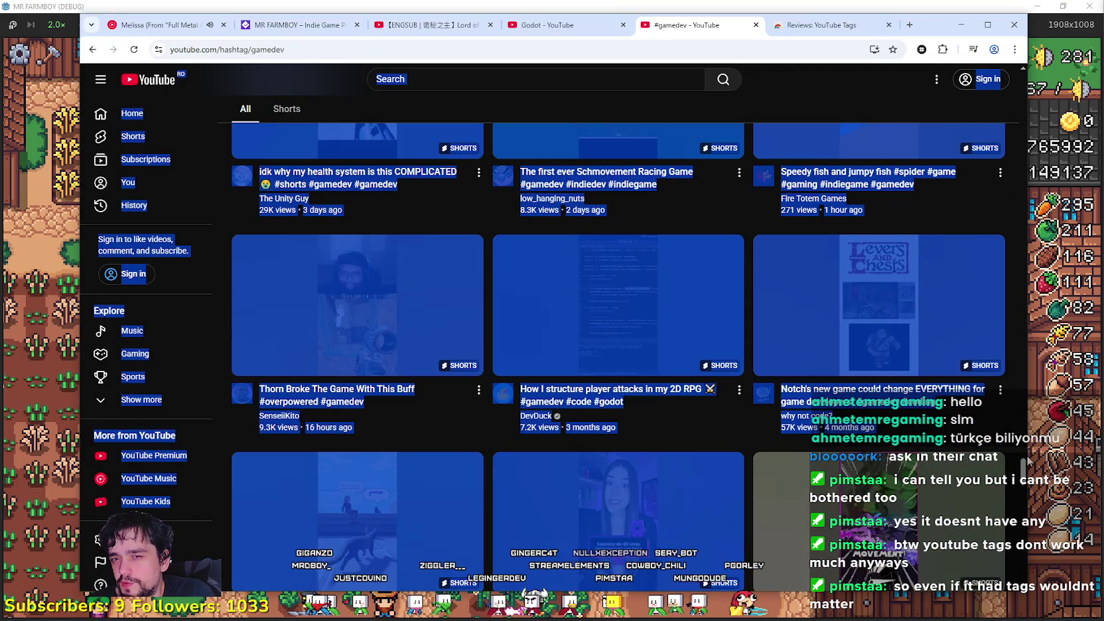
{"action": "scroll", "coordinate": [1026, 455], "scroll_direction": "up", "scroll_amount": 6}
{"action": "left_click", "coordinate": [1015, 458]}
{"action": "scroll", "coordinate": [1015, 491], "scroll_direction": "up", "scroll_amount": 5}
{"action": "scroll", "coordinate": [997, 559], "scroll_direction": "up", "scroll_amount": 2}
{"action": "scroll", "coordinate": [997, 559], "scroll_direction": "down", "scroll_amount": 13}
{"action": "scroll", "coordinate": [998, 560], "scroll_direction": "down", "scroll_amount": 2}
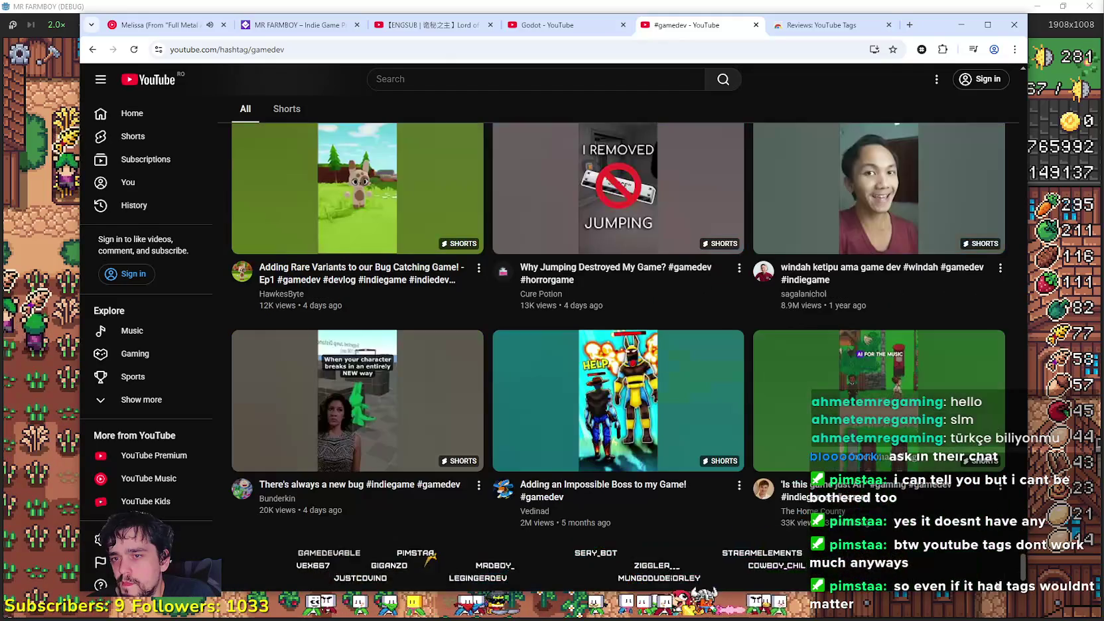
{"action": "left_click_drag", "start_coordinate": [1022, 372], "coordinate": [1019, 108]}
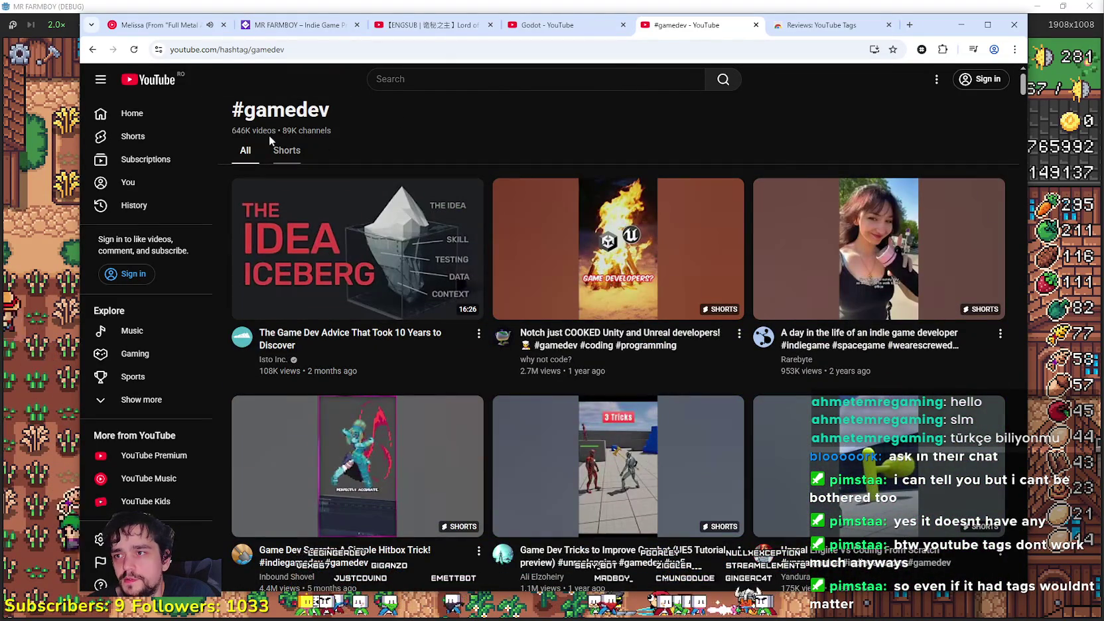
{"action": "scroll", "coordinate": [97, 541], "scroll_direction": "down", "scroll_amount": 2}
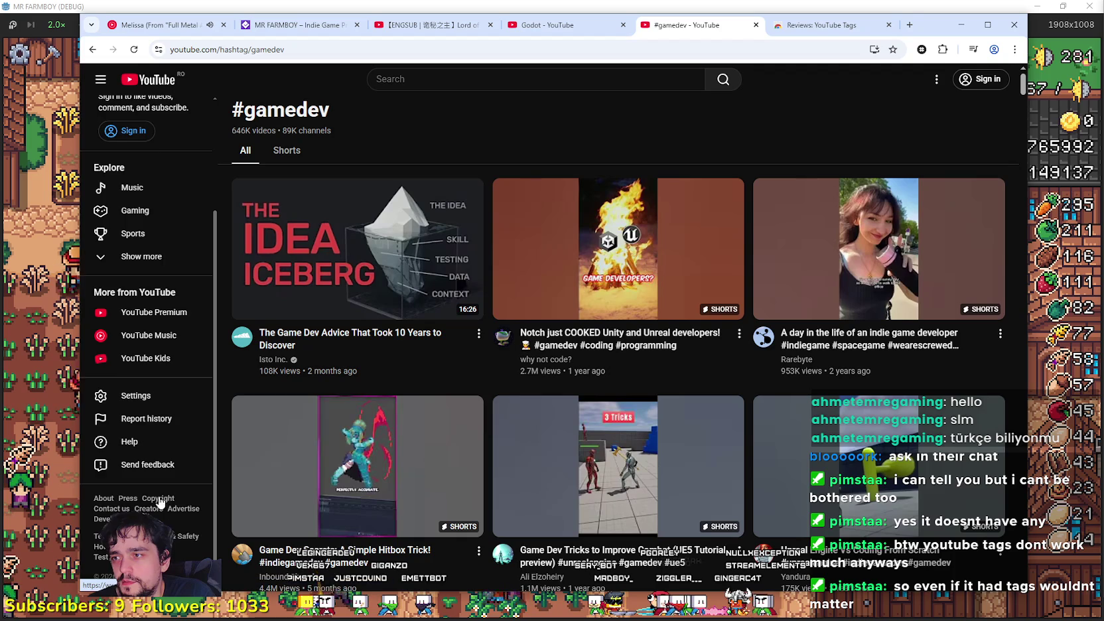
{"action": "scroll", "coordinate": [153, 501], "scroll_direction": "up", "scroll_amount": 2}
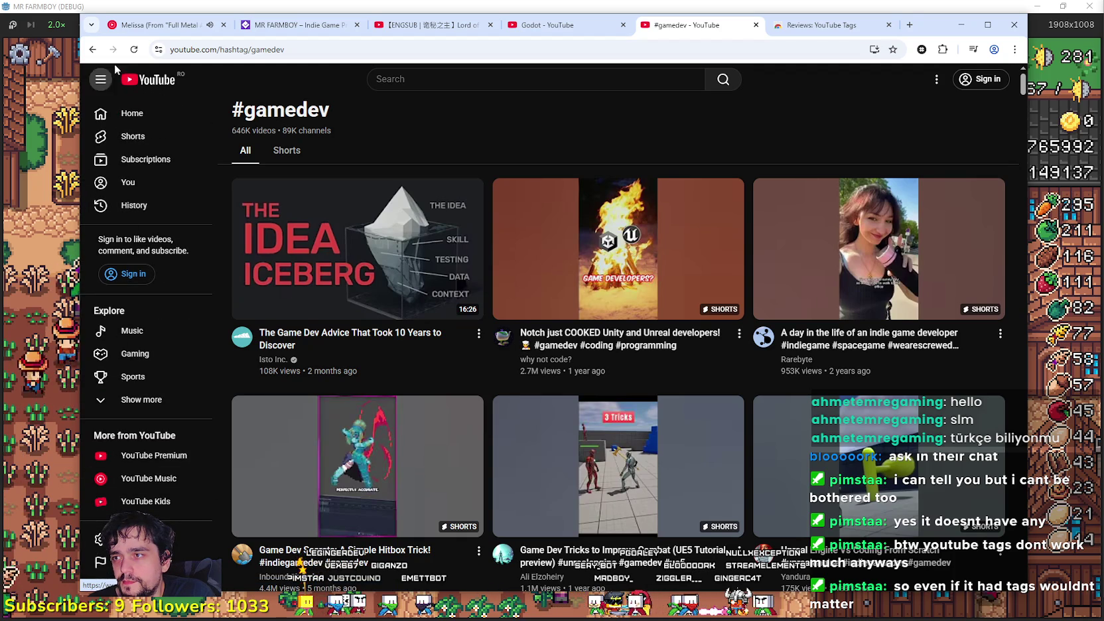
Go to YouTube home, pass the trailer and YouTube Music tabs, then minimize the browser.
{"action": "left_click", "coordinate": [142, 86]}
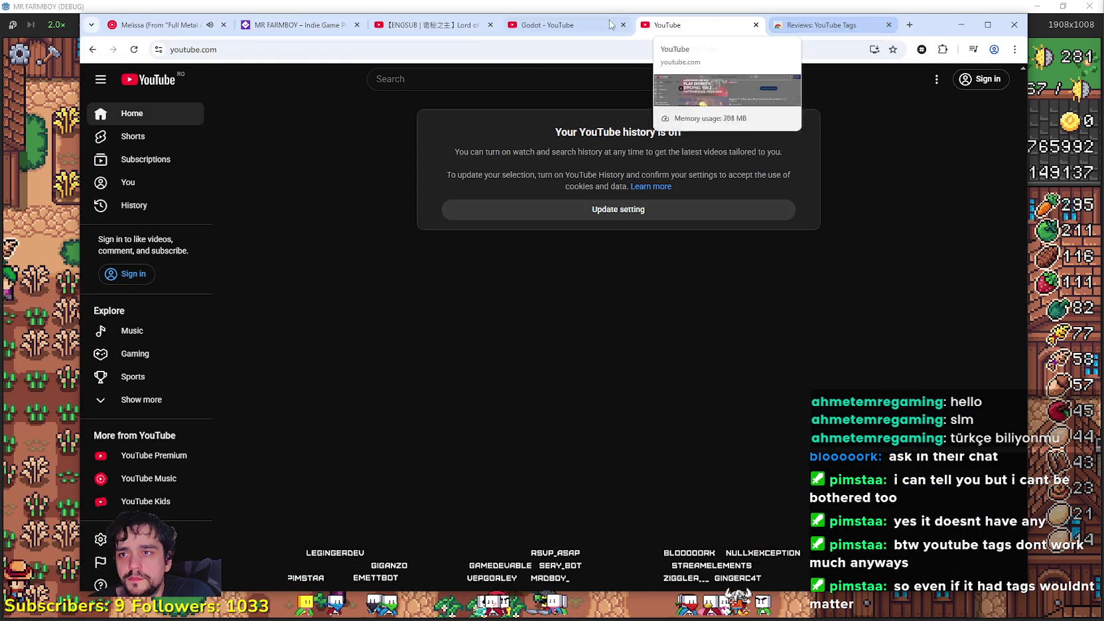
{"action": "left_click", "coordinate": [425, 24]}
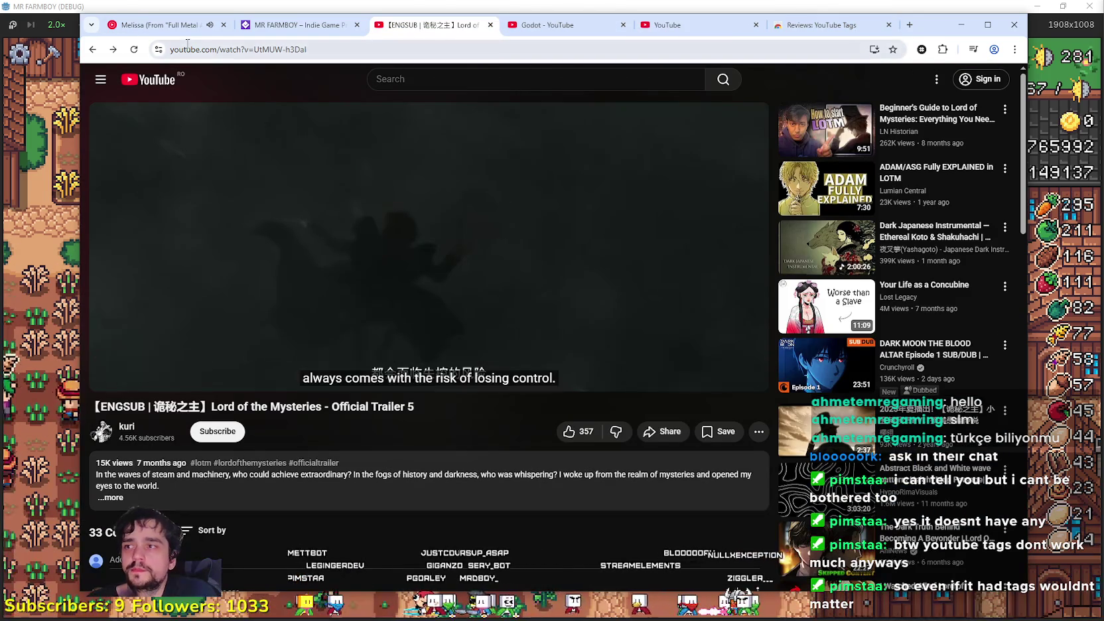
{"action": "left_click", "coordinate": [170, 25]}
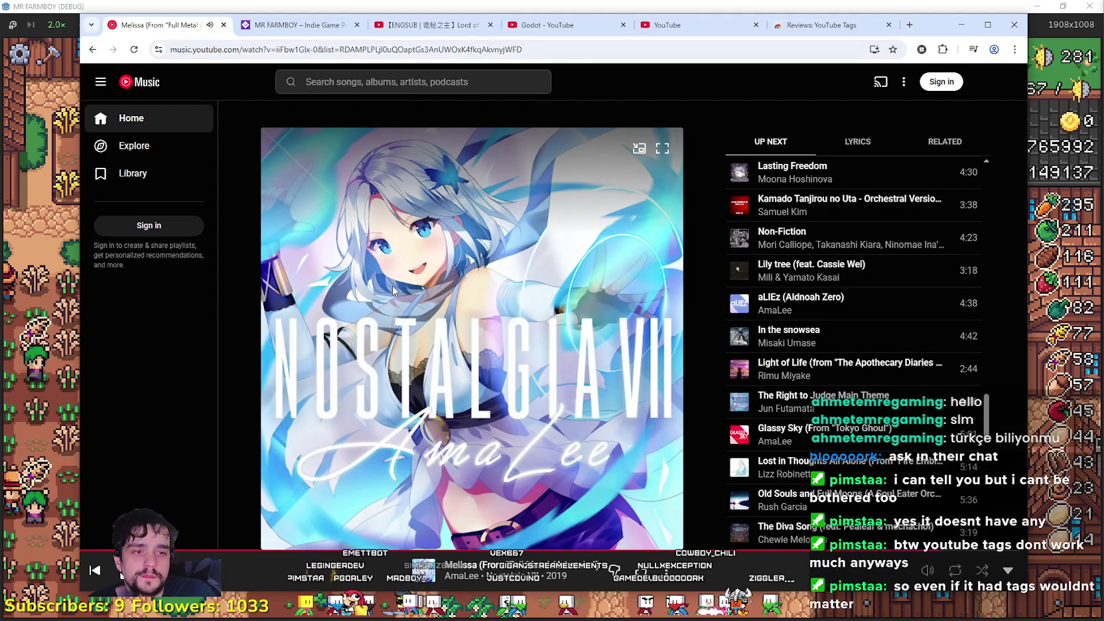
{"action": "left_click", "coordinate": [963, 28]}
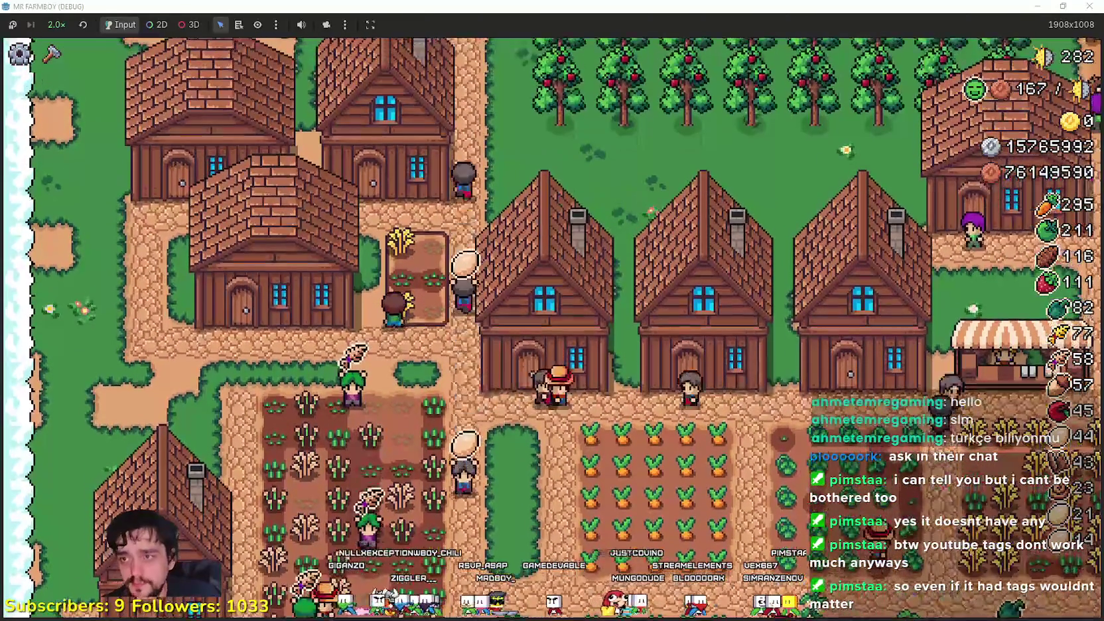
Walk the farmer to the warehouse, view and close its inventory, then return to the browser.
{"action": "right_click", "coordinate": [1069, 110]}
{"action": "left_click", "coordinate": [580, 338]}
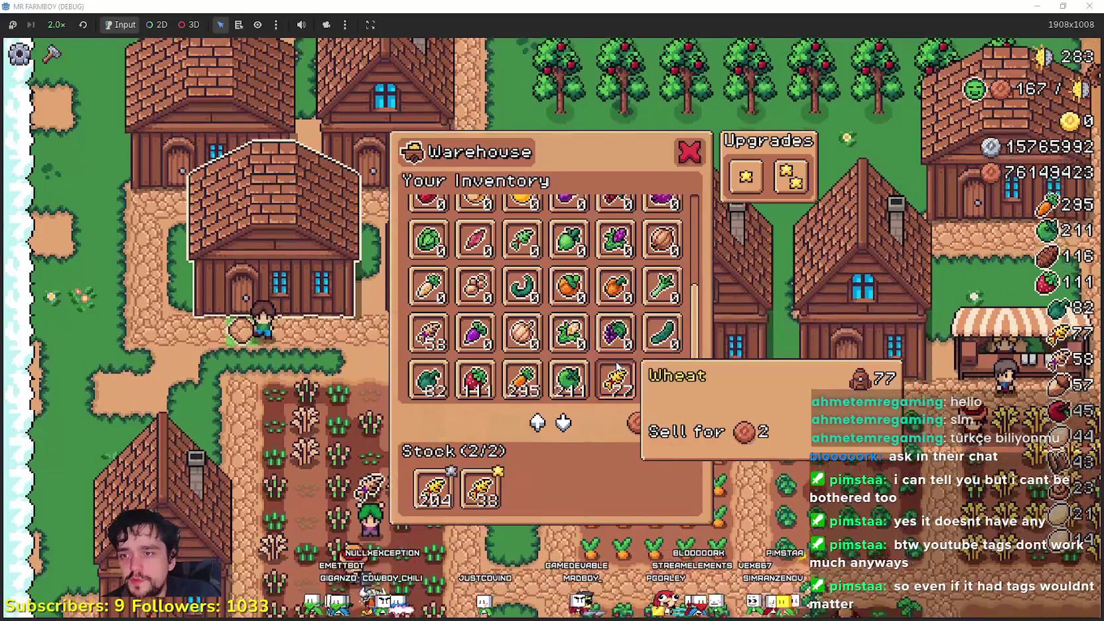
{"action": "key", "text": "Escape"}
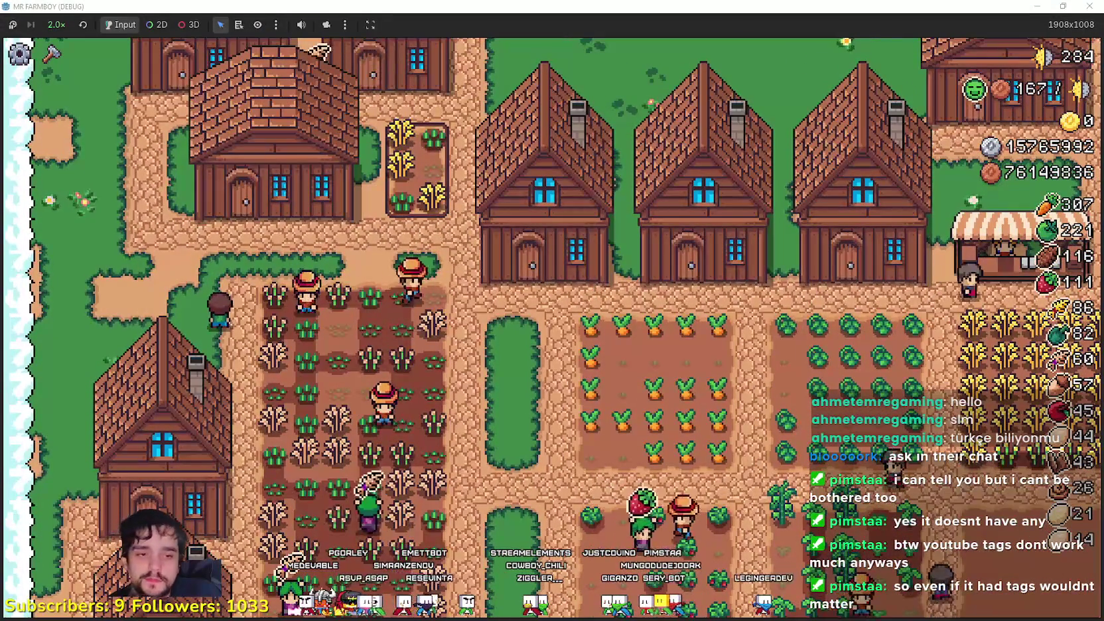
{"action": "key", "text": "alt+Tab"}
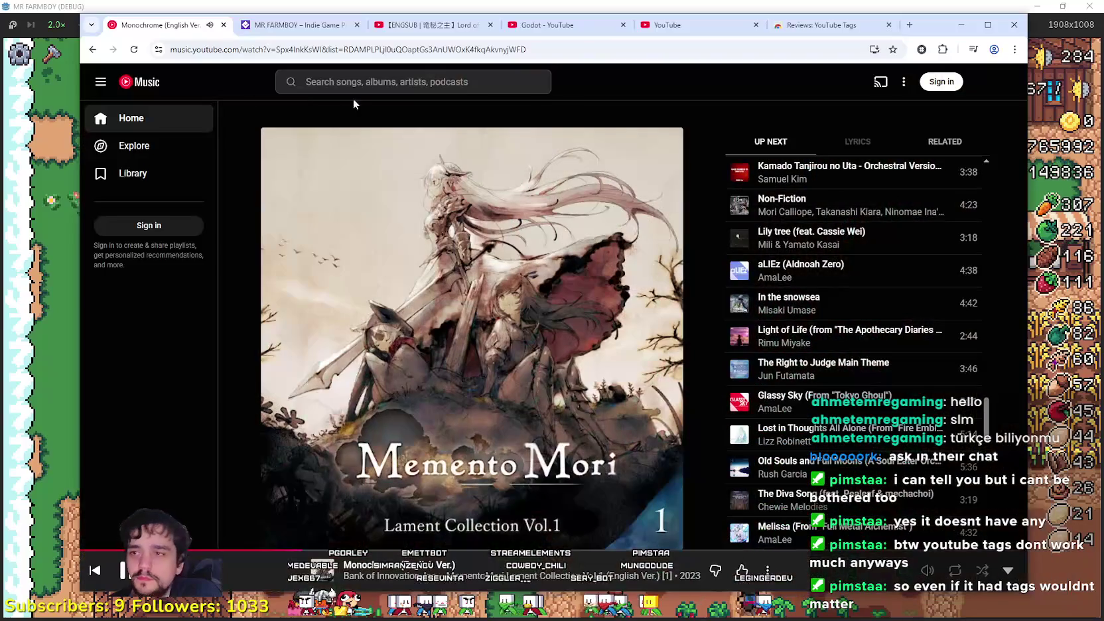
Search YouTube for 'Stardew valley' and filter the results to Live.
{"action": "left_click", "coordinate": [569, 27]}
{"action": "double_click", "coordinate": [496, 78]}
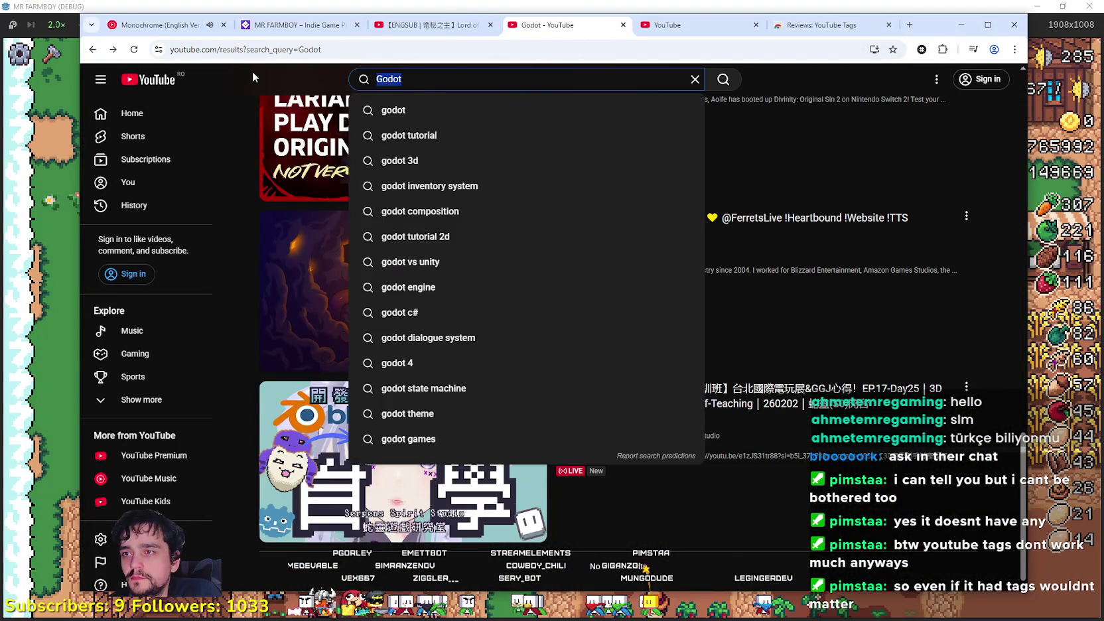
{"action": "type", "text": "Stardew valley"}
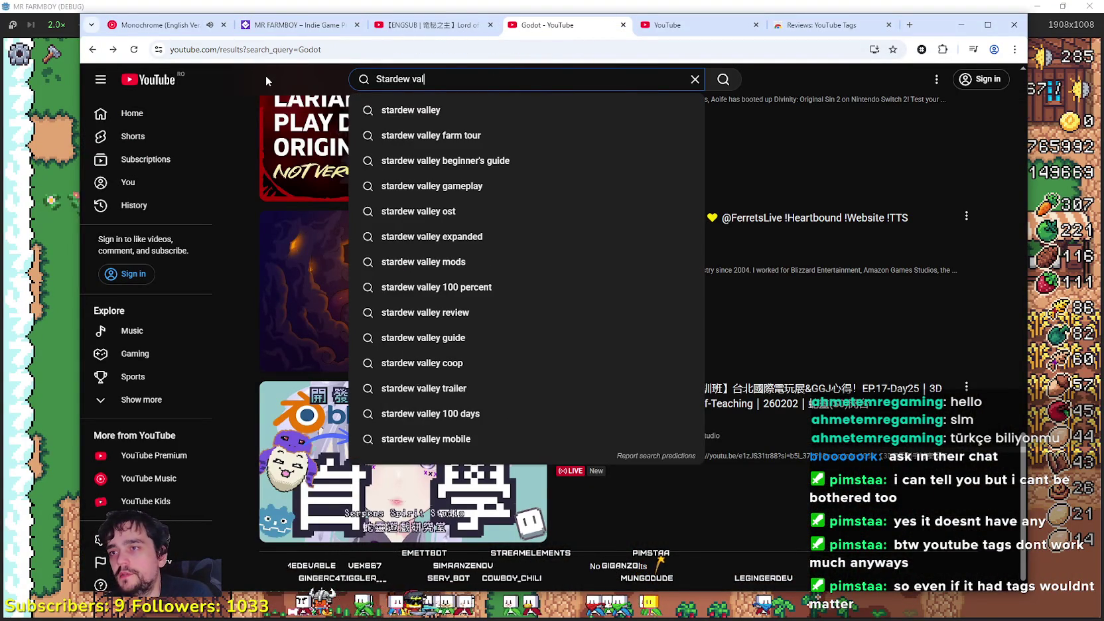
{"action": "key", "text": "Return"}
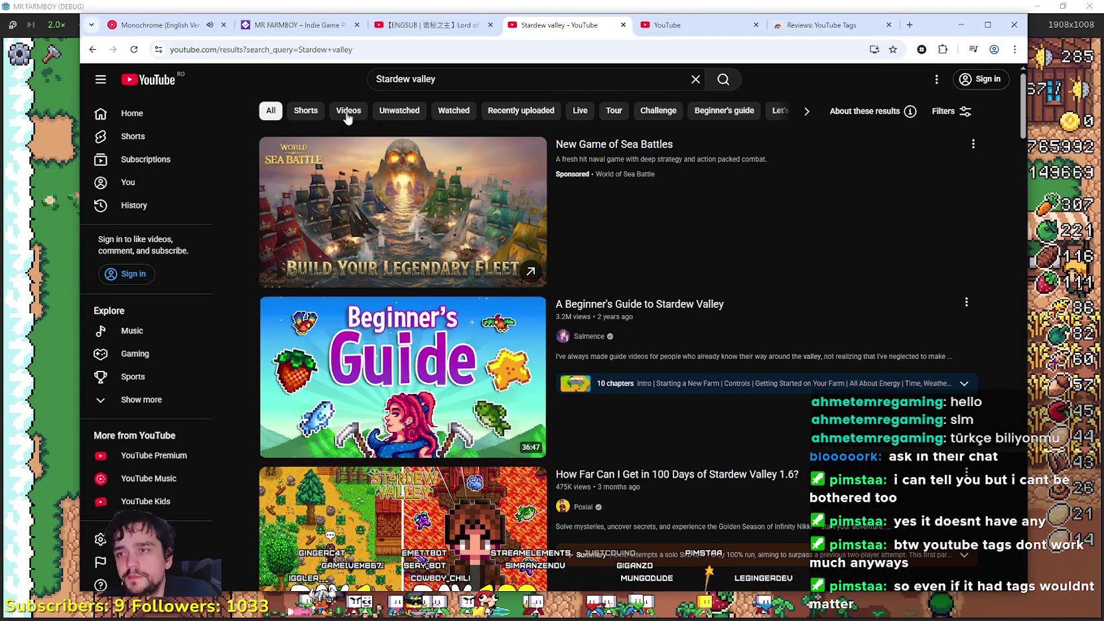
{"action": "left_click", "coordinate": [580, 113]}
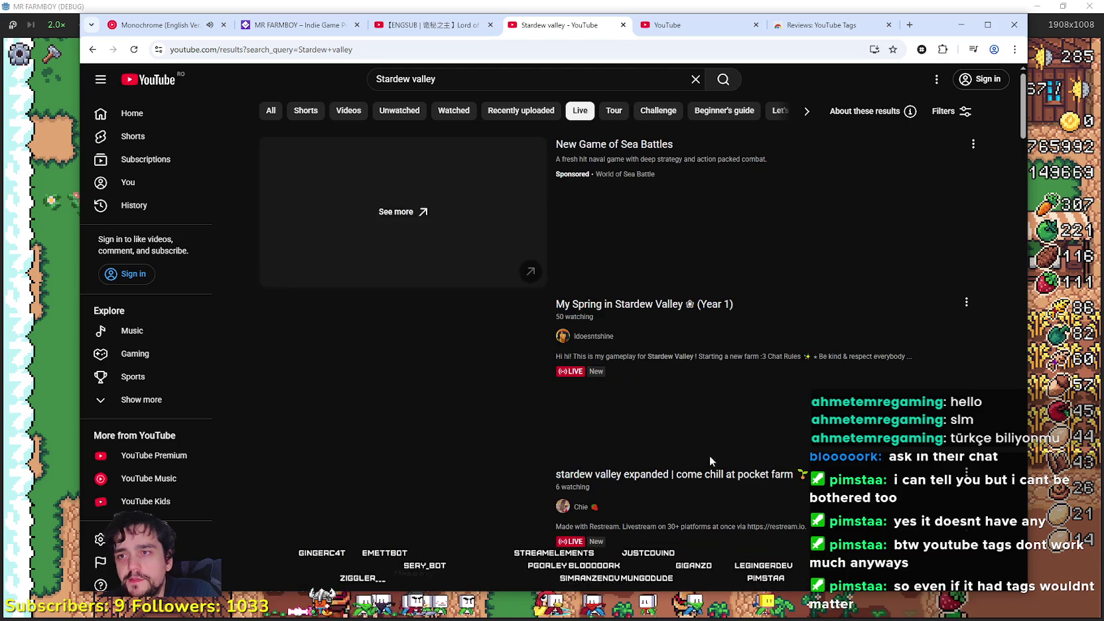
Open 'My Spring in Stardew Valley (Year 1)' in a new tab and switch to it.
{"action": "scroll", "coordinate": [730, 398], "scroll_direction": "down", "scroll_amount": 1}
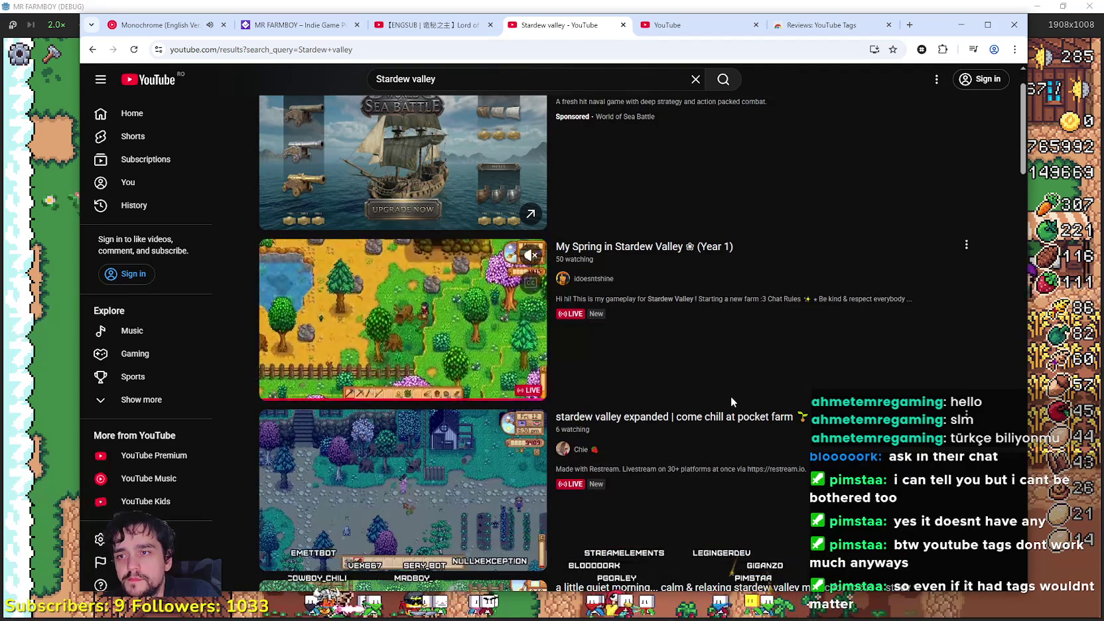
{"action": "scroll", "coordinate": [730, 396], "scroll_direction": "down", "scroll_amount": 2}
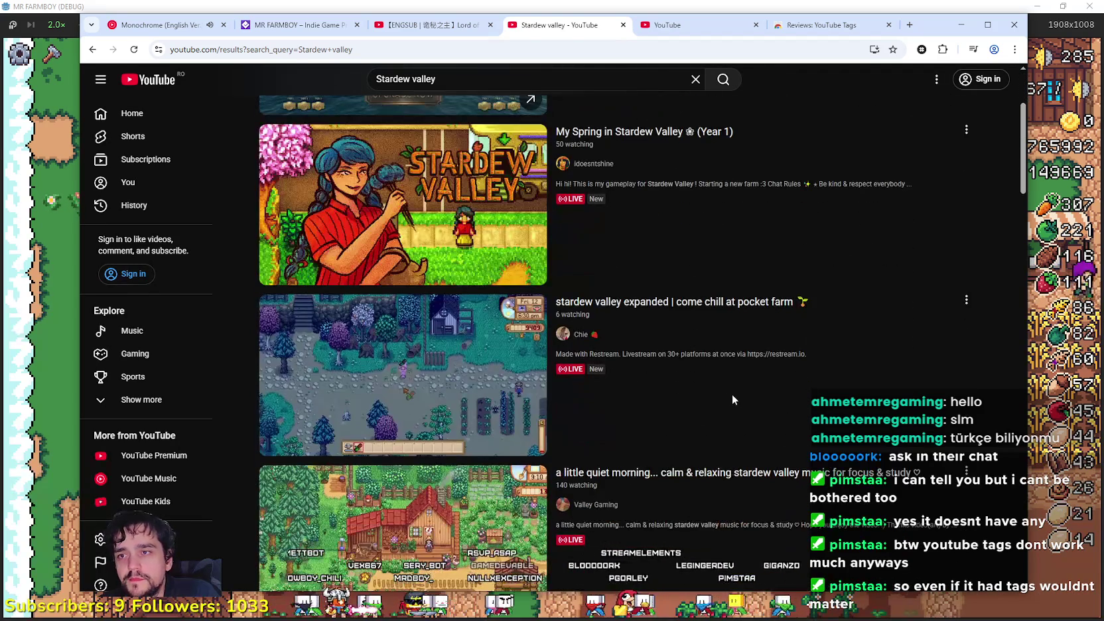
{"action": "right_click", "coordinate": [664, 135]}
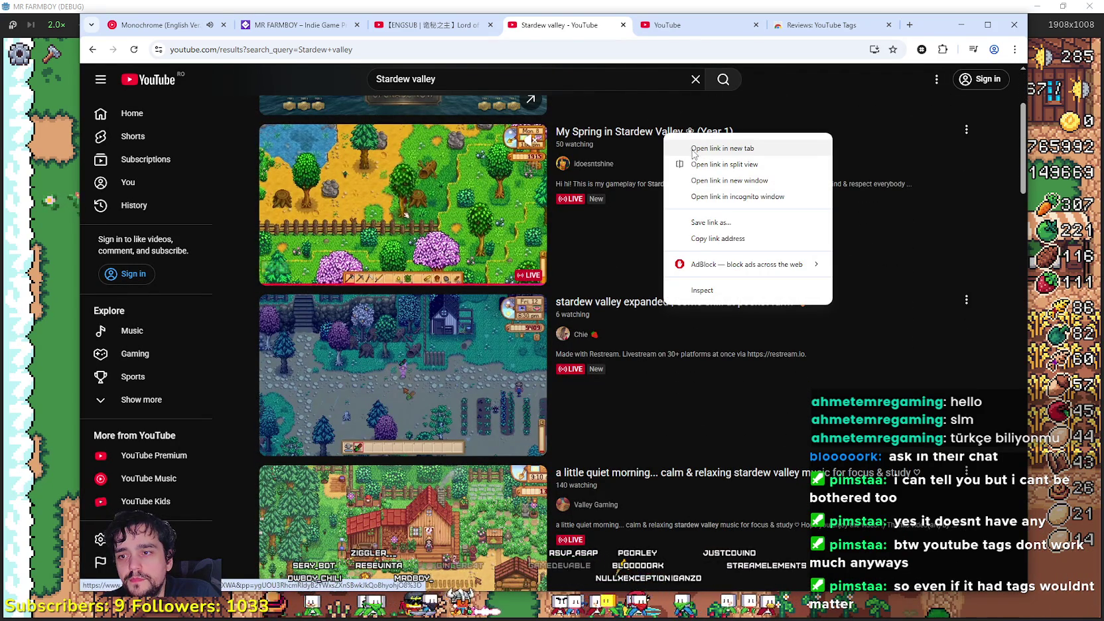
{"action": "left_click", "coordinate": [694, 148]}
{"action": "scroll", "coordinate": [690, 274], "scroll_direction": "down", "scroll_amount": 3}
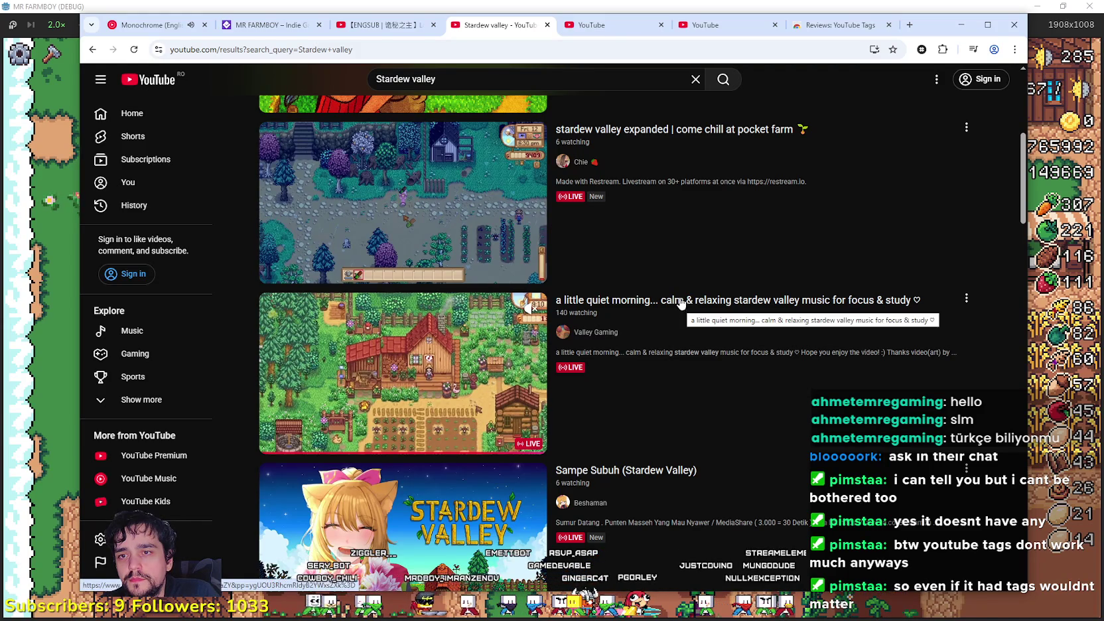
{"action": "left_click", "coordinate": [605, 27]}
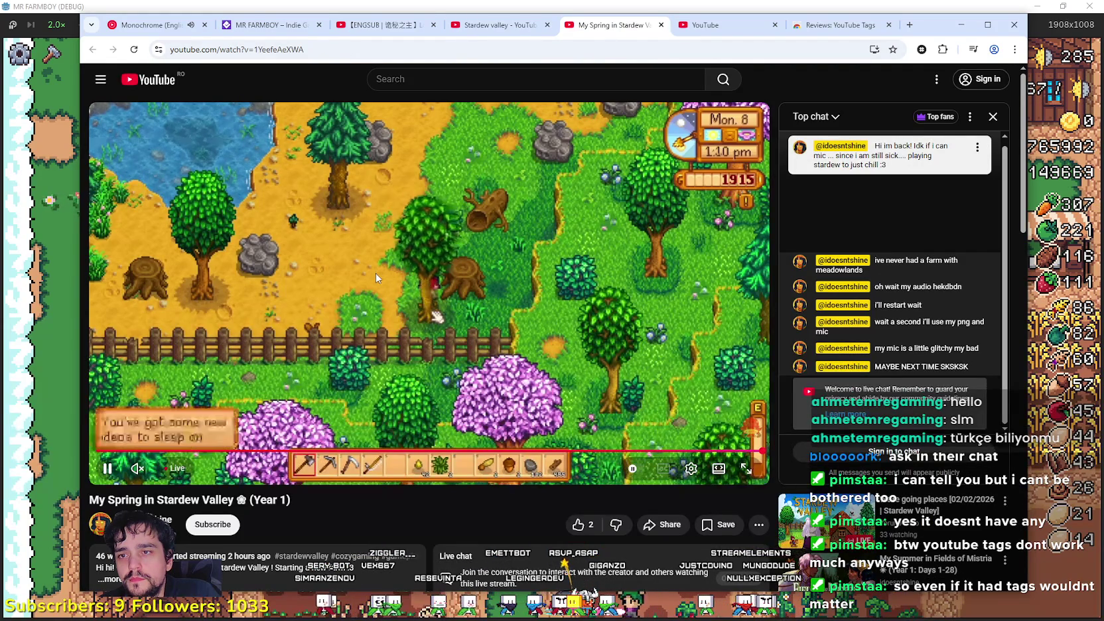
Select the My Spring stream's tags and expand its full description.
{"action": "scroll", "coordinate": [375, 272], "scroll_direction": "down", "scroll_amount": 1}
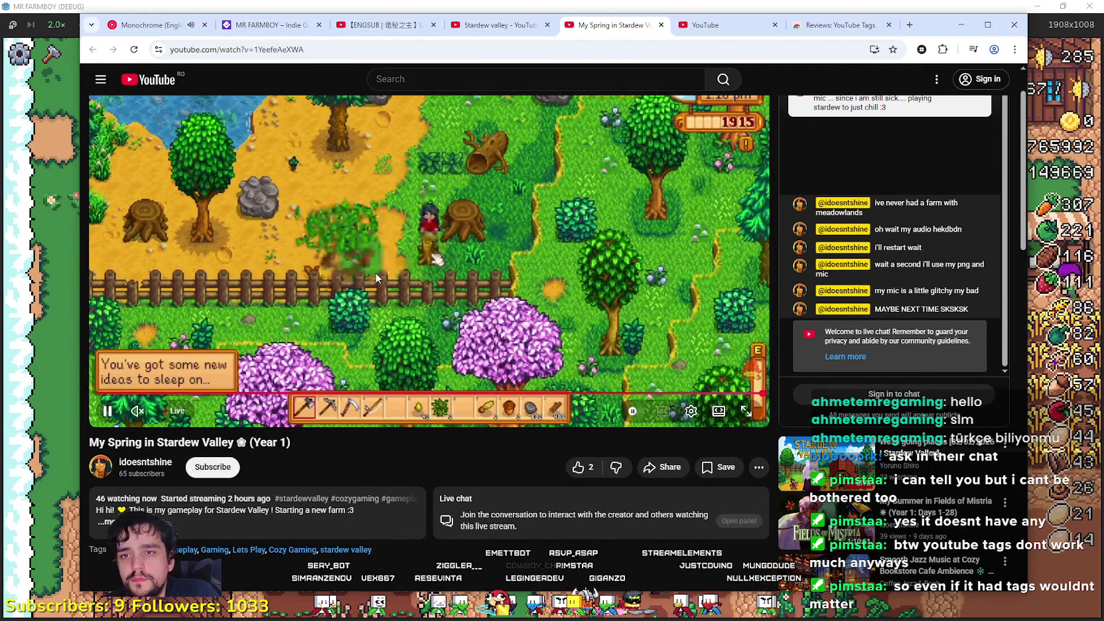
{"action": "scroll", "coordinate": [449, 422], "scroll_direction": "down", "scroll_amount": 2}
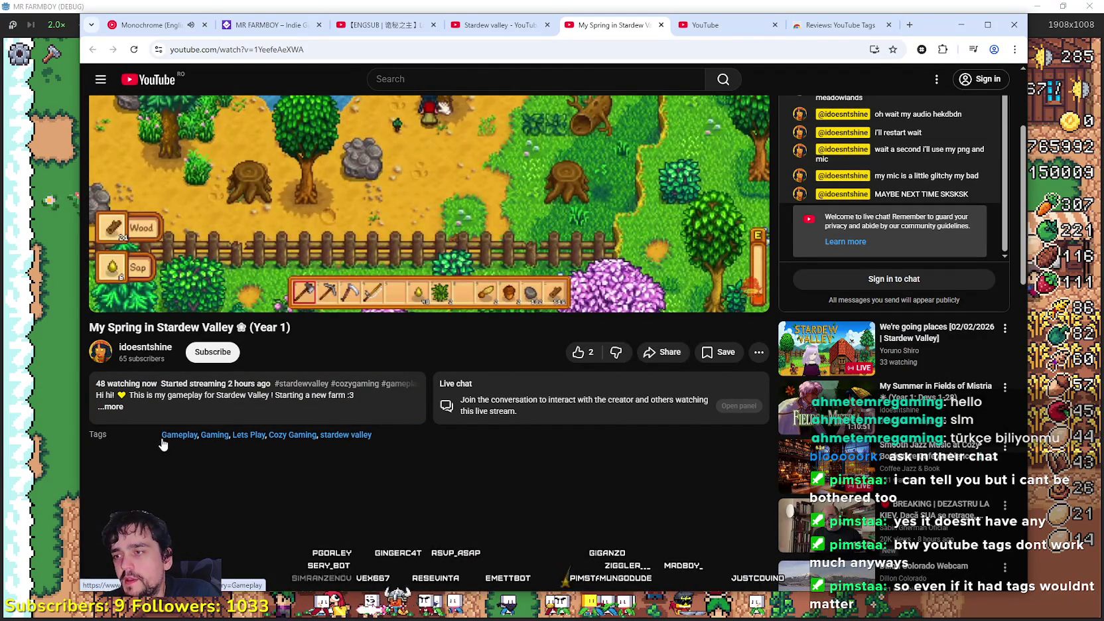
{"action": "left_click_drag", "start_coordinate": [158, 437], "coordinate": [392, 436]}
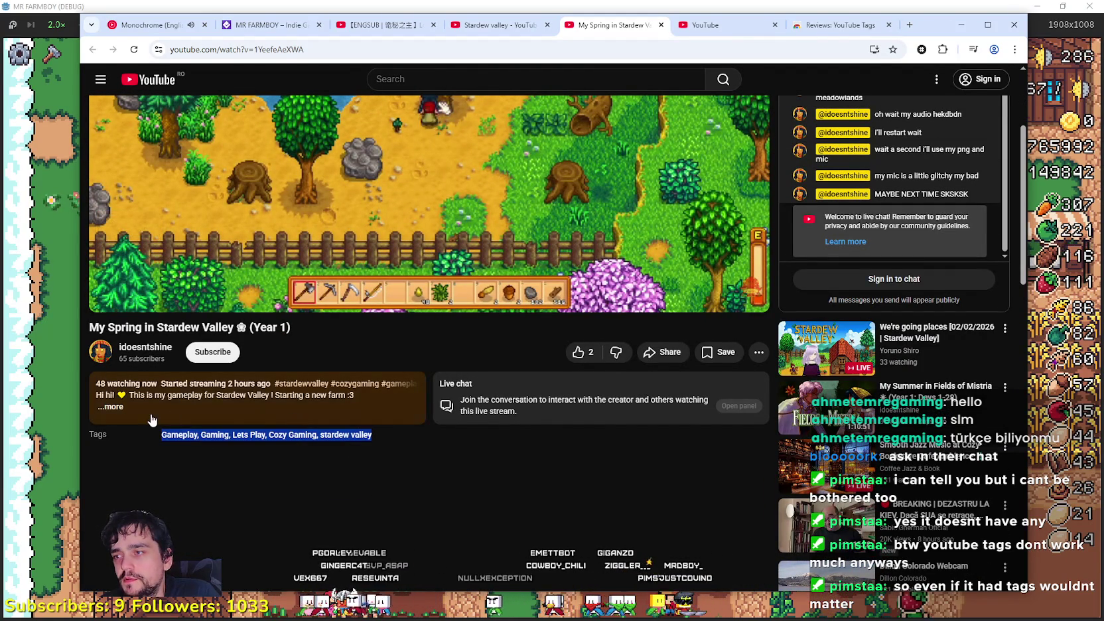
{"action": "left_click", "coordinate": [110, 406]}
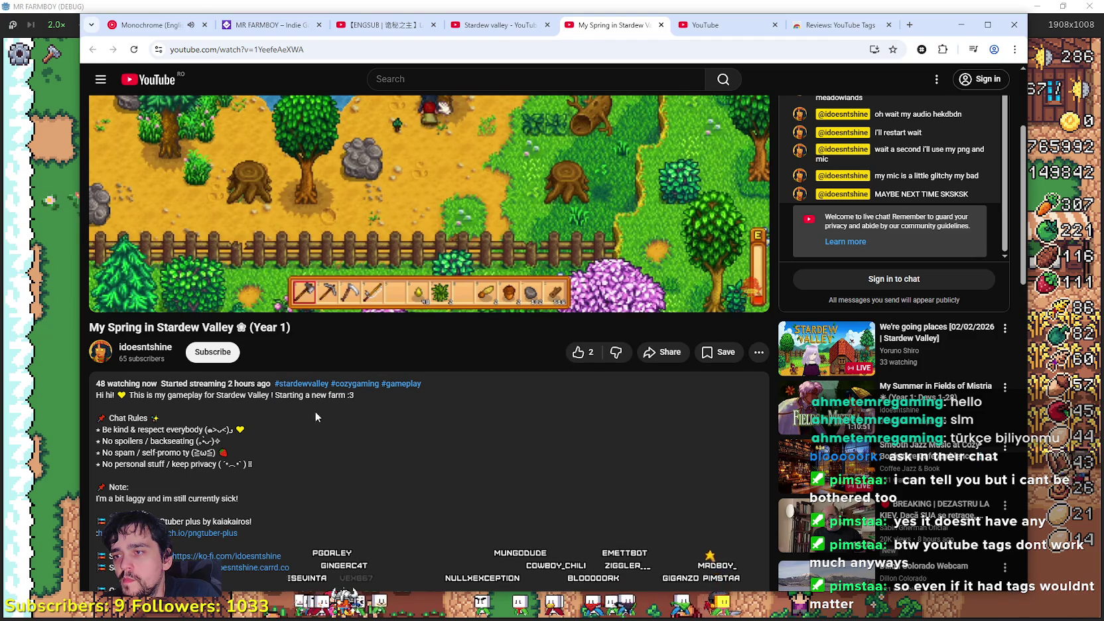
{"action": "scroll", "coordinate": [331, 386], "scroll_direction": "down", "scroll_amount": 3}
{"action": "scroll", "coordinate": [330, 386], "scroll_direction": "down", "scroll_amount": 5}
{"action": "scroll", "coordinate": [330, 385], "scroll_direction": "up", "scroll_amount": 5}
{"action": "scroll", "coordinate": [332, 386], "scroll_direction": "up", "scroll_amount": 2}
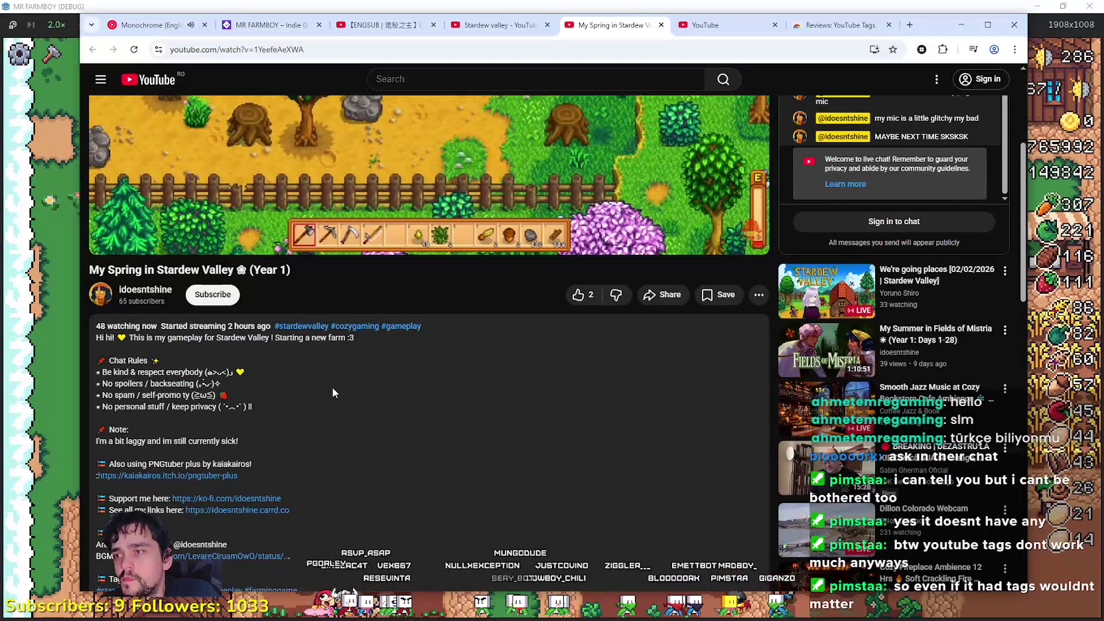
{"action": "scroll", "coordinate": [333, 392], "scroll_direction": "up", "scroll_amount": 4}
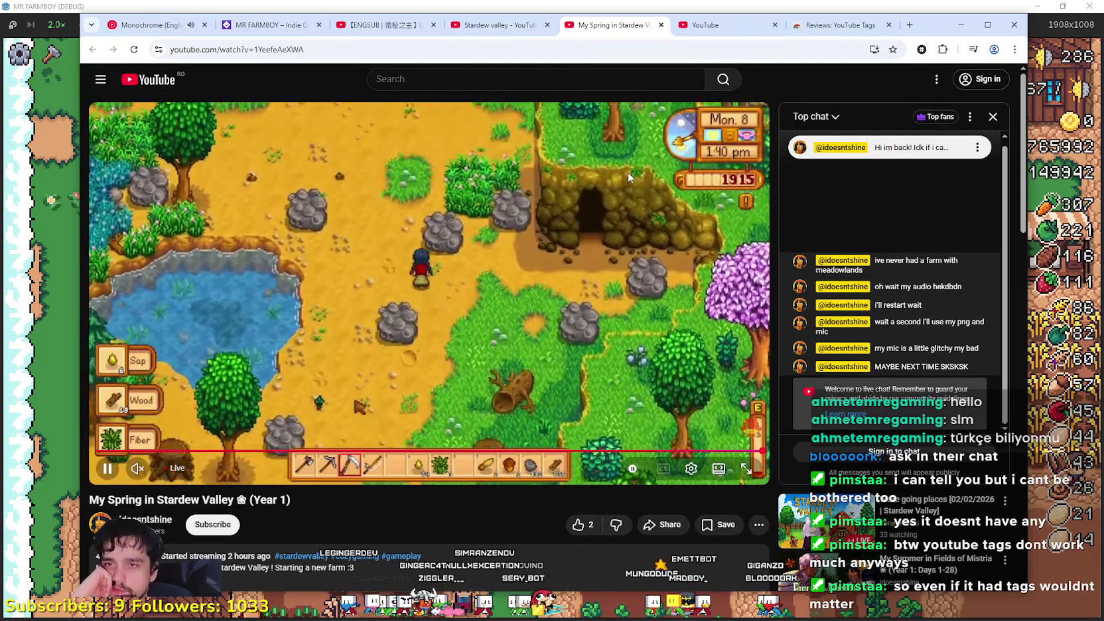
View the live chat's participant list, then return to the chat messages.
{"action": "left_click", "coordinate": [970, 117]}
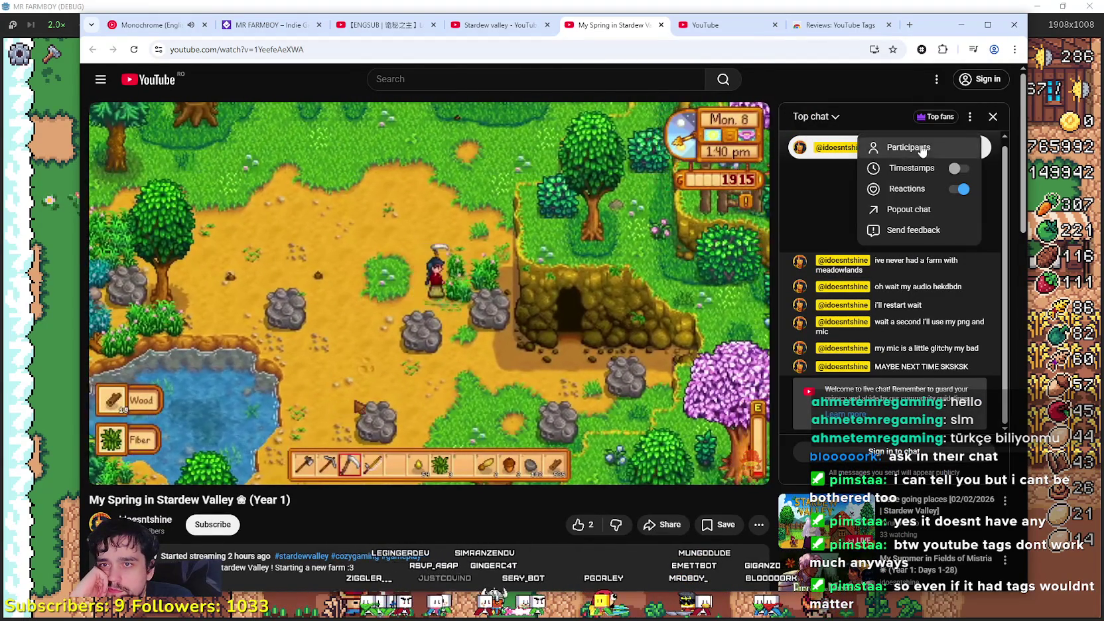
{"action": "left_click", "coordinate": [929, 142]}
{"action": "left_click", "coordinate": [799, 116]}
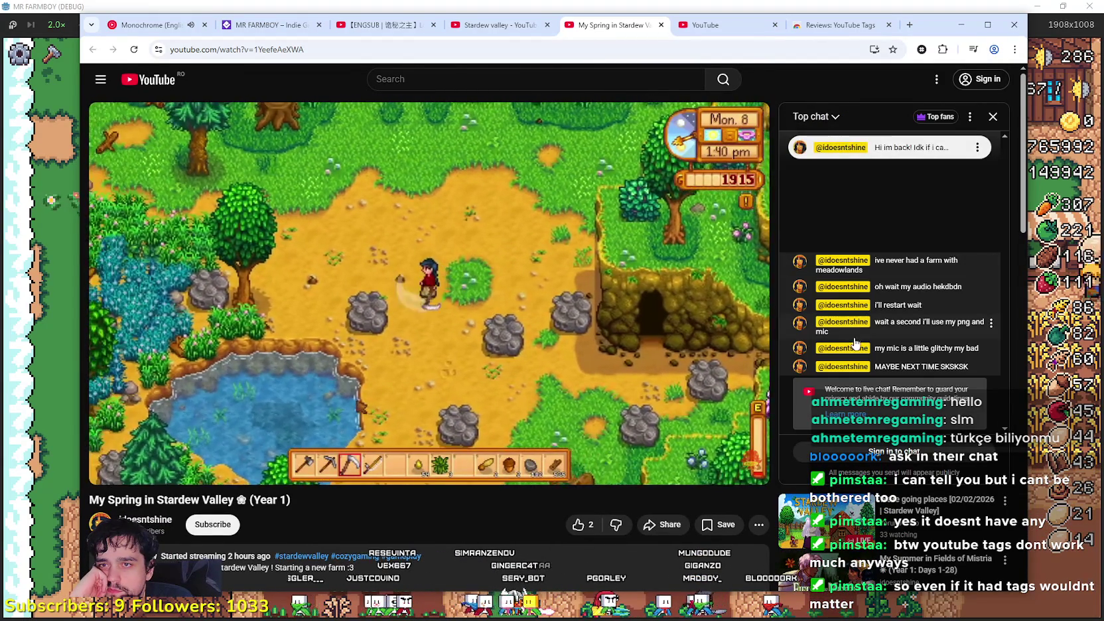
{"action": "scroll", "coordinate": [83, 509], "scroll_direction": "down", "scroll_amount": 1}
{"action": "left_click_drag", "start_coordinate": [83, 509], "coordinate": [88, 503]}
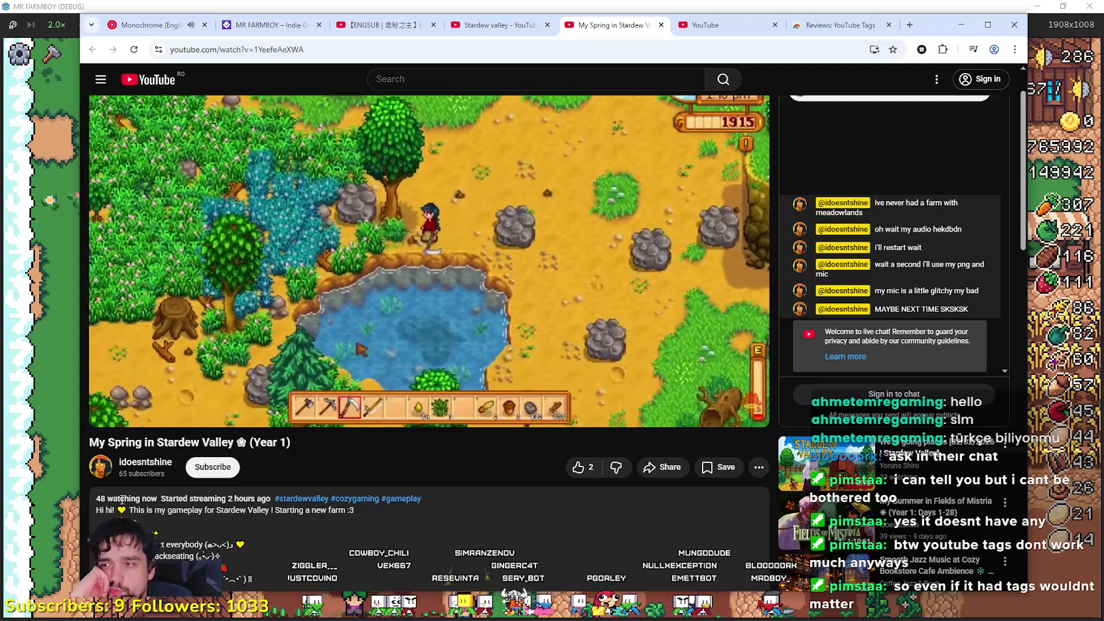
{"action": "left_click", "coordinate": [466, 526]}
Unmute the stream, lower its volume slightly, then close the stream's tab.
{"action": "mouse_move", "coordinate": [171, 426]}
{"action": "left_click", "coordinate": [137, 411]}
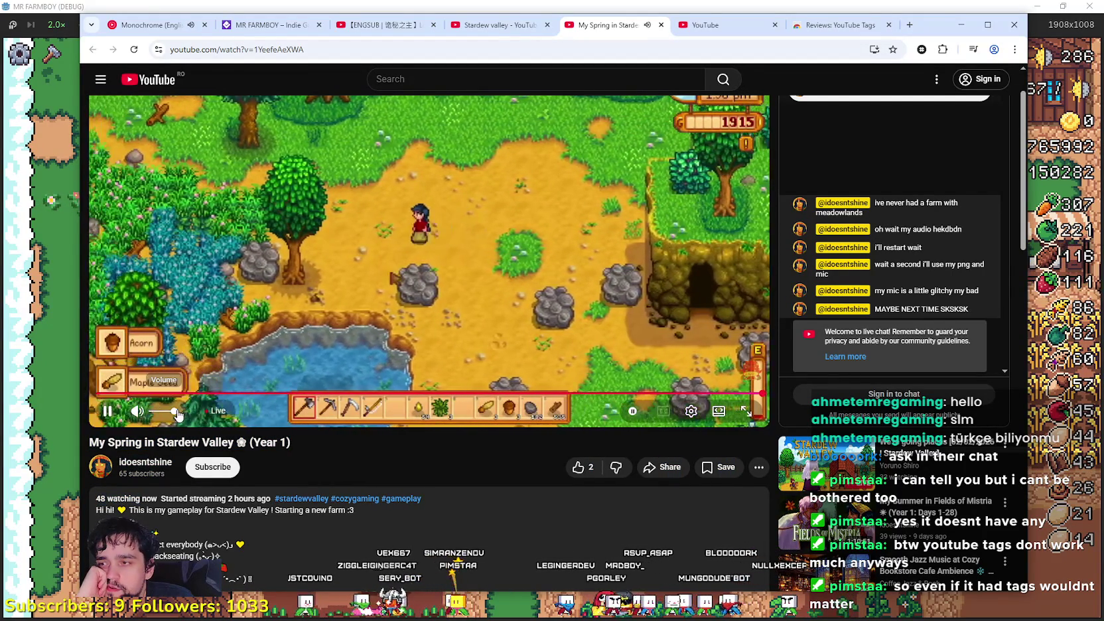
{"action": "left_click_drag", "start_coordinate": [175, 411], "coordinate": [152, 418]}
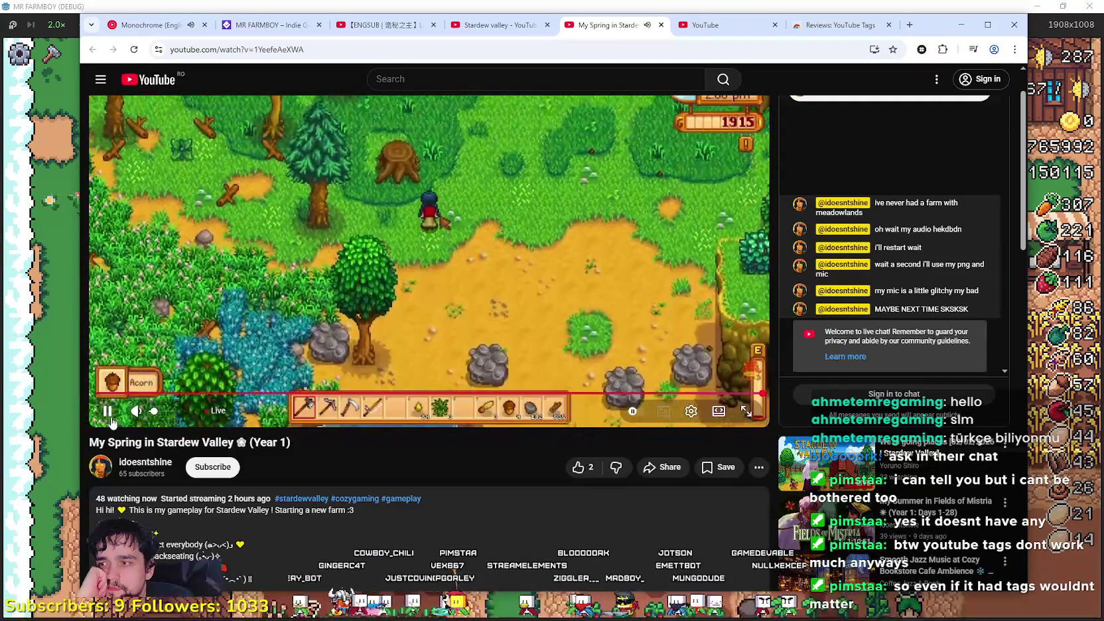
{"action": "scroll", "coordinate": [287, 440], "scroll_direction": "down", "scroll_amount": 4}
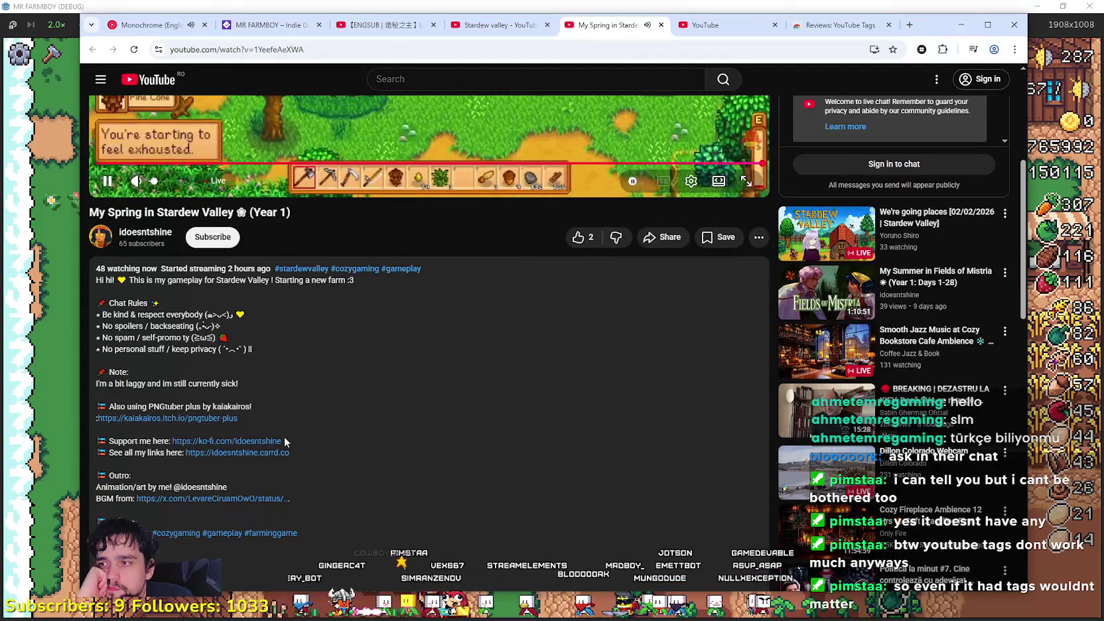
{"action": "scroll", "coordinate": [271, 374], "scroll_direction": "down", "scroll_amount": 2}
{"action": "scroll", "coordinate": [270, 380], "scroll_direction": "down", "scroll_amount": 5}
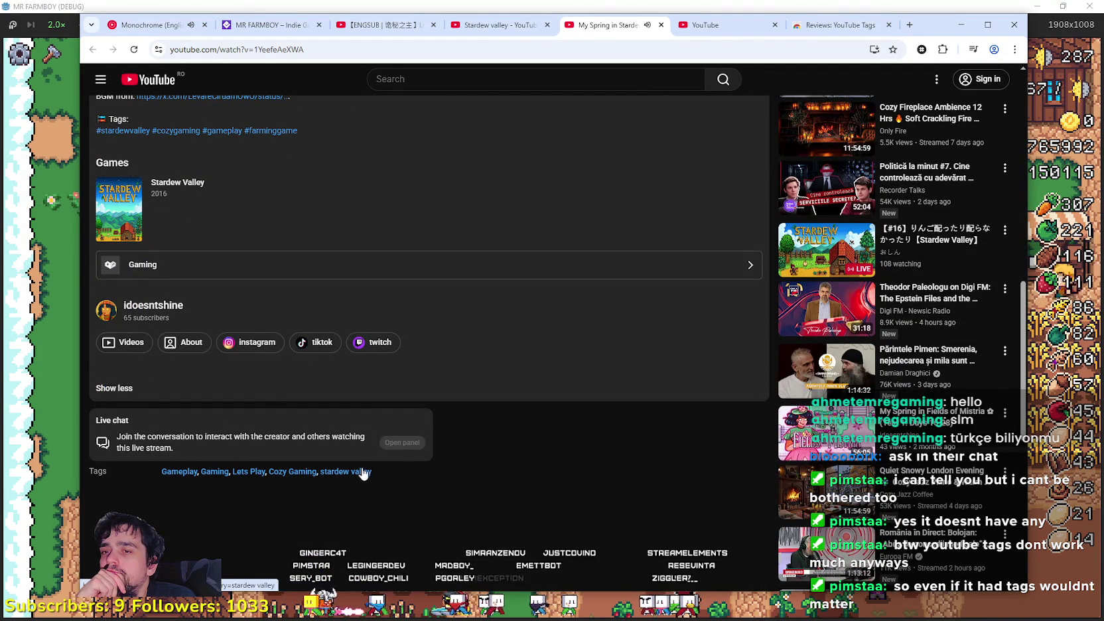
{"action": "left_click", "coordinate": [661, 25]}
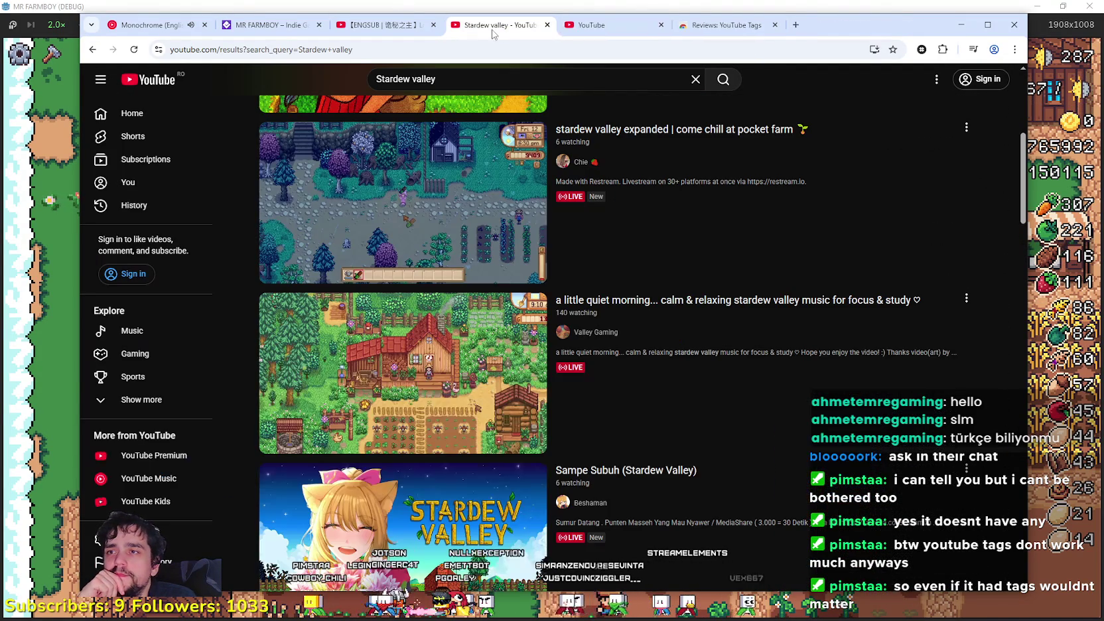
{"action": "scroll", "coordinate": [670, 487], "scroll_direction": "down", "scroll_amount": 3}
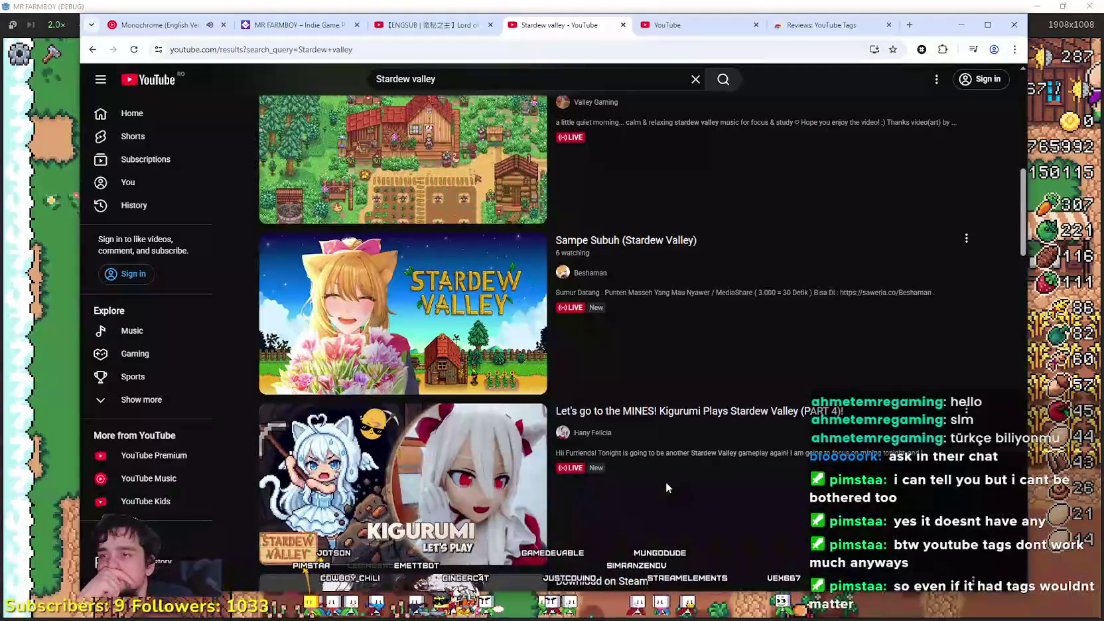
{"action": "mouse_move", "coordinate": [423, 328]}
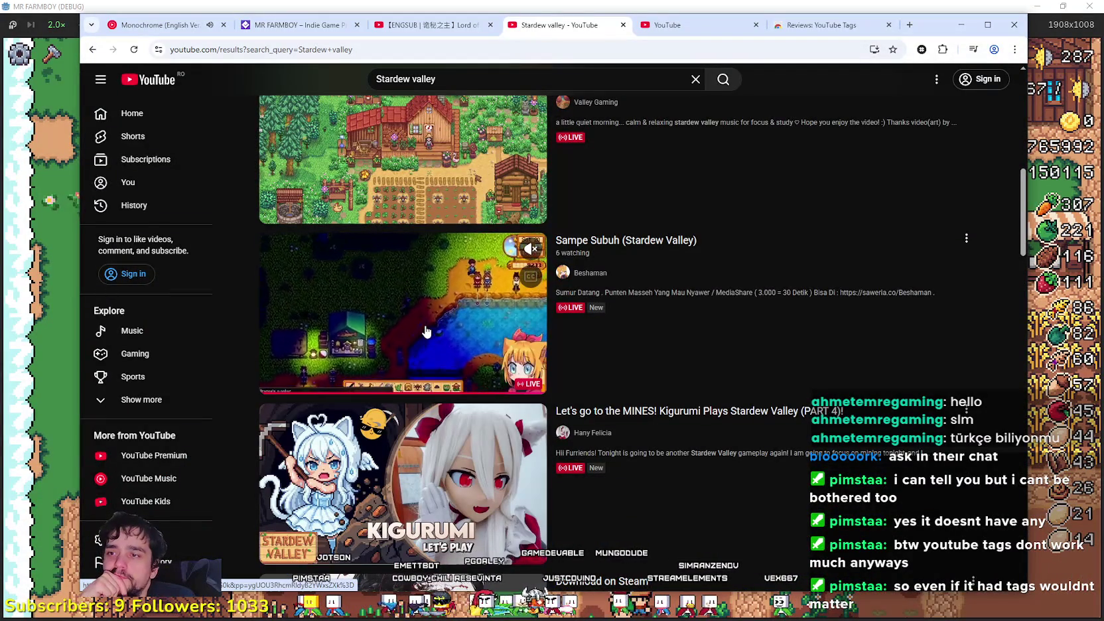
{"action": "scroll", "coordinate": [422, 327], "scroll_direction": "down", "scroll_amount": 6}
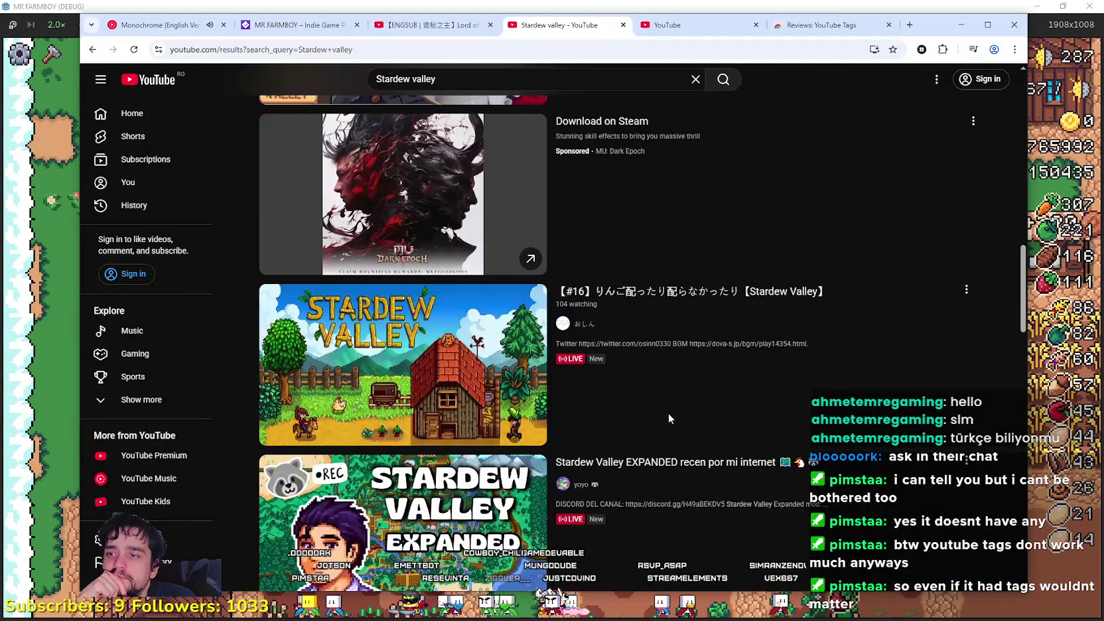
{"action": "mouse_move", "coordinate": [527, 358]}
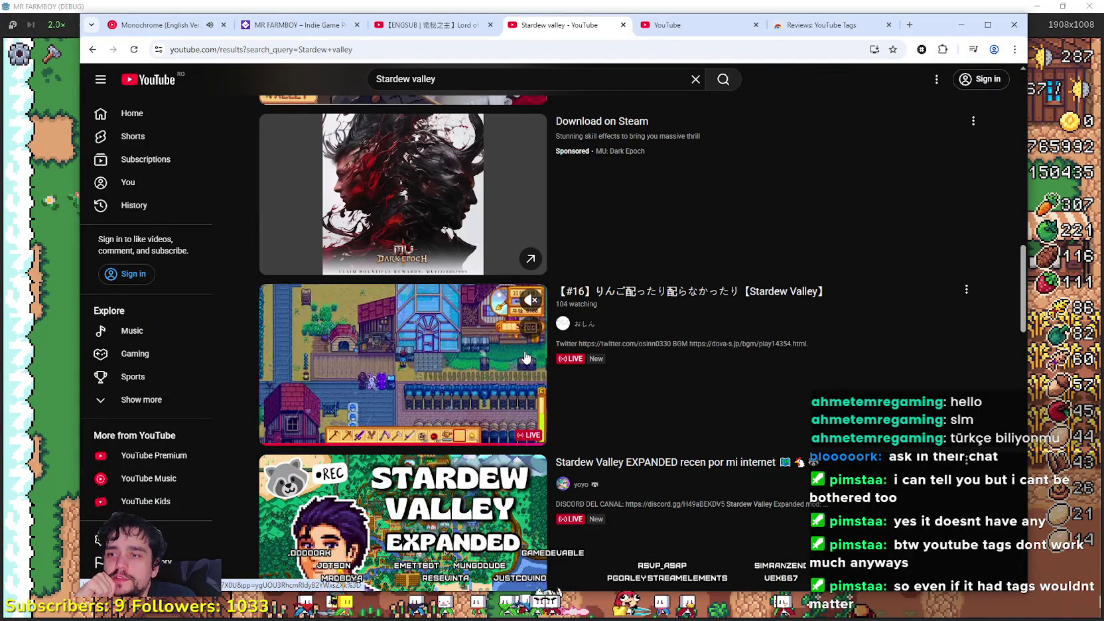
{"action": "right_click", "coordinate": [665, 294]}
{"action": "left_click", "coordinate": [697, 300]}
{"action": "scroll", "coordinate": [660, 318], "scroll_direction": "down", "scroll_amount": 3}
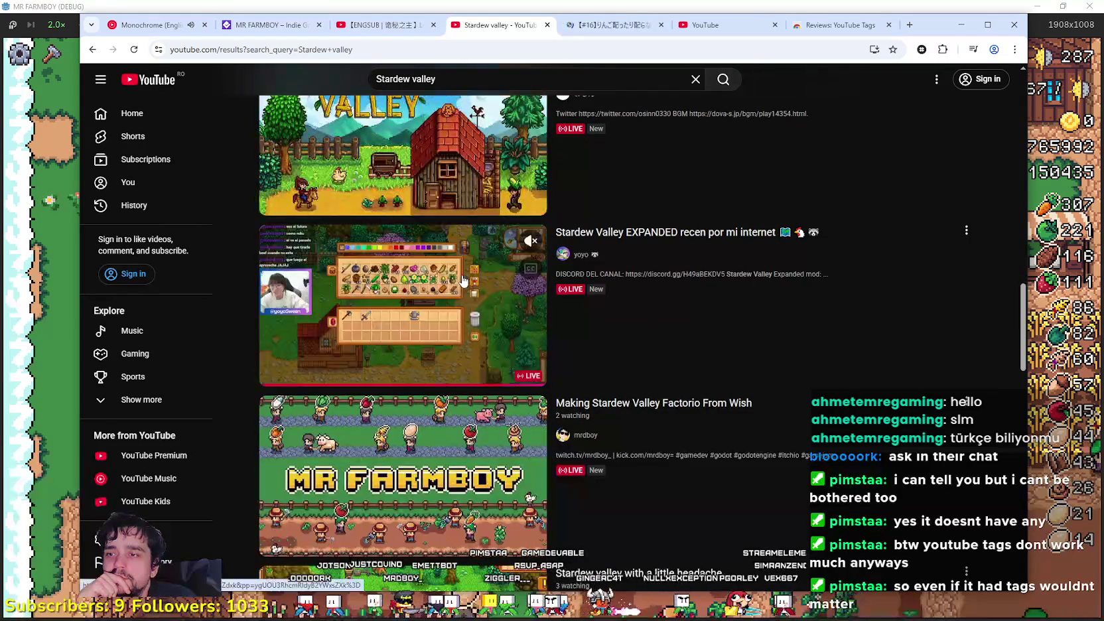
{"action": "scroll", "coordinate": [463, 280], "scroll_direction": "down", "scroll_amount": 2}
{"action": "scroll", "coordinate": [474, 298], "scroll_direction": "up", "scroll_amount": 2}
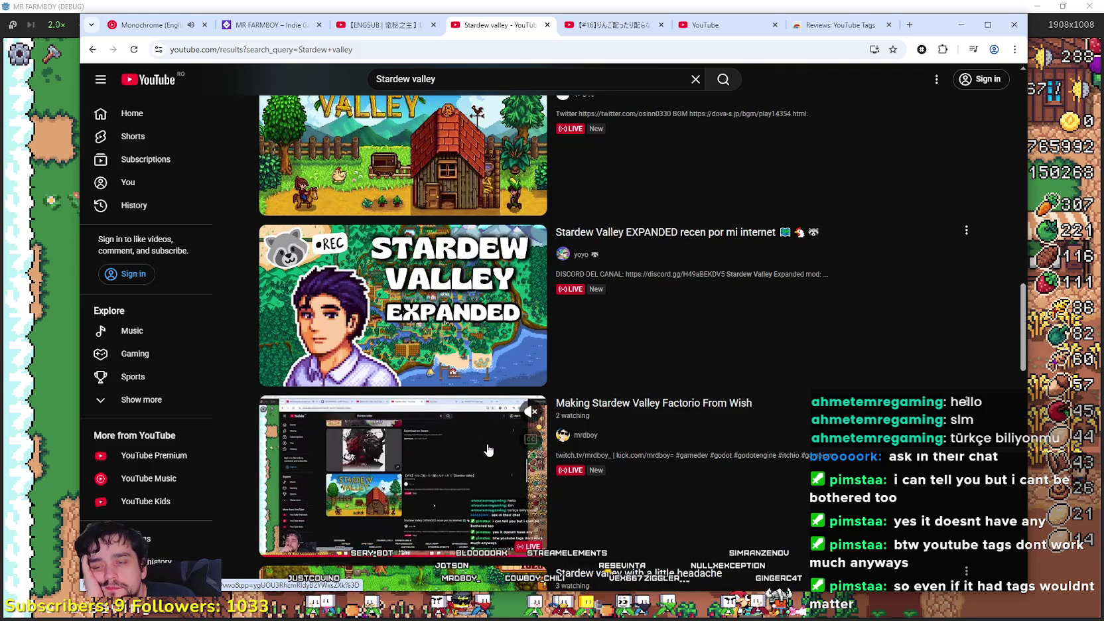
{"action": "scroll", "coordinate": [488, 450], "scroll_direction": "down", "scroll_amount": 3}
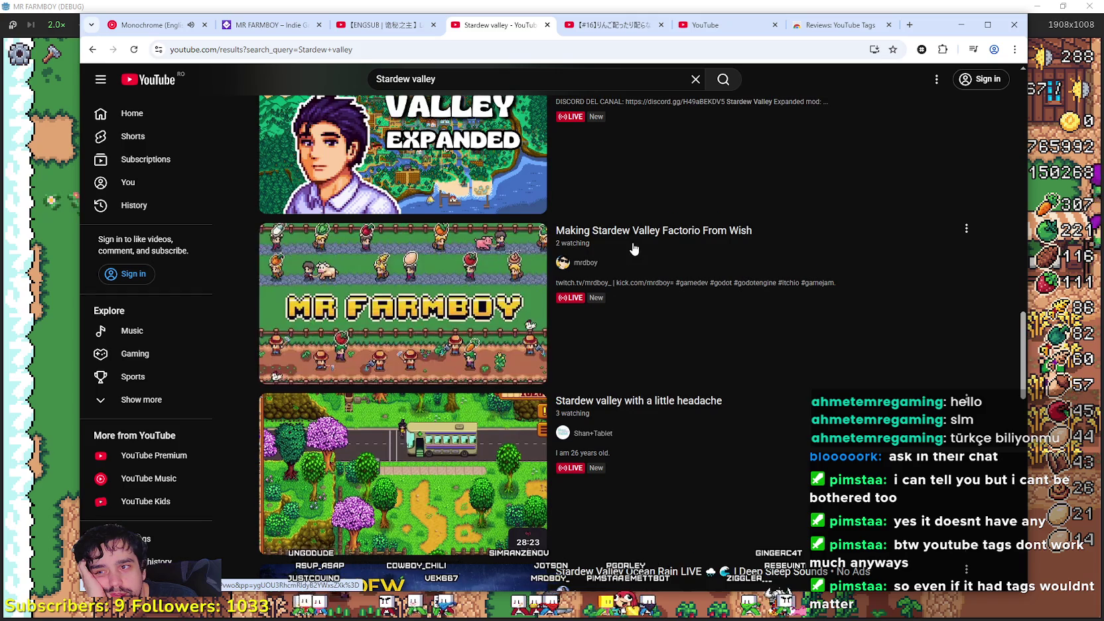
{"action": "scroll", "coordinate": [840, 292], "scroll_direction": "down", "scroll_amount": 3}
{"action": "scroll", "coordinate": [834, 285], "scroll_direction": "down", "scroll_amount": 3}
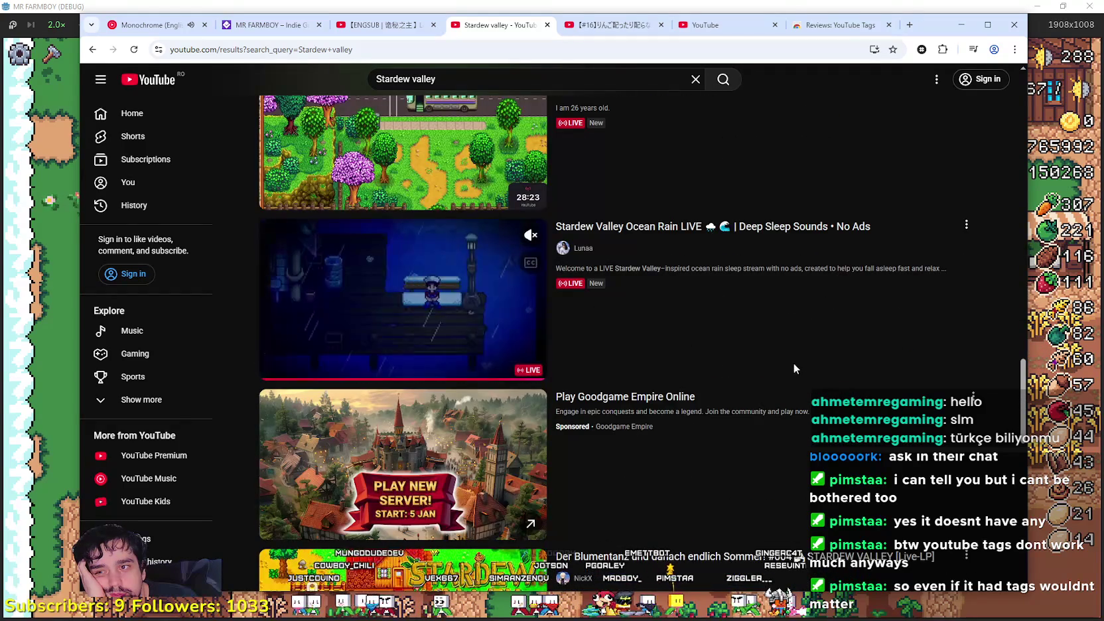
{"action": "scroll", "coordinate": [794, 364], "scroll_direction": "down", "scroll_amount": 3}
{"action": "scroll", "coordinate": [796, 366], "scroll_direction": "down", "scroll_amount": 3}
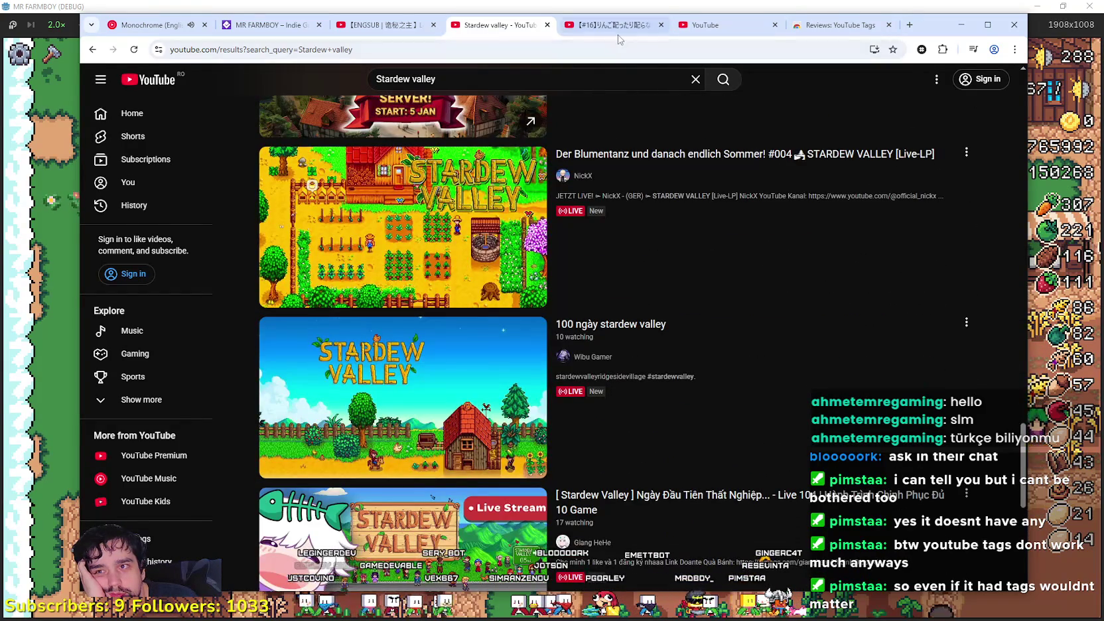
{"action": "key", "text": "ctrl+Tab"}
{"action": "scroll", "coordinate": [494, 286], "scroll_direction": "down", "scroll_amount": 4}
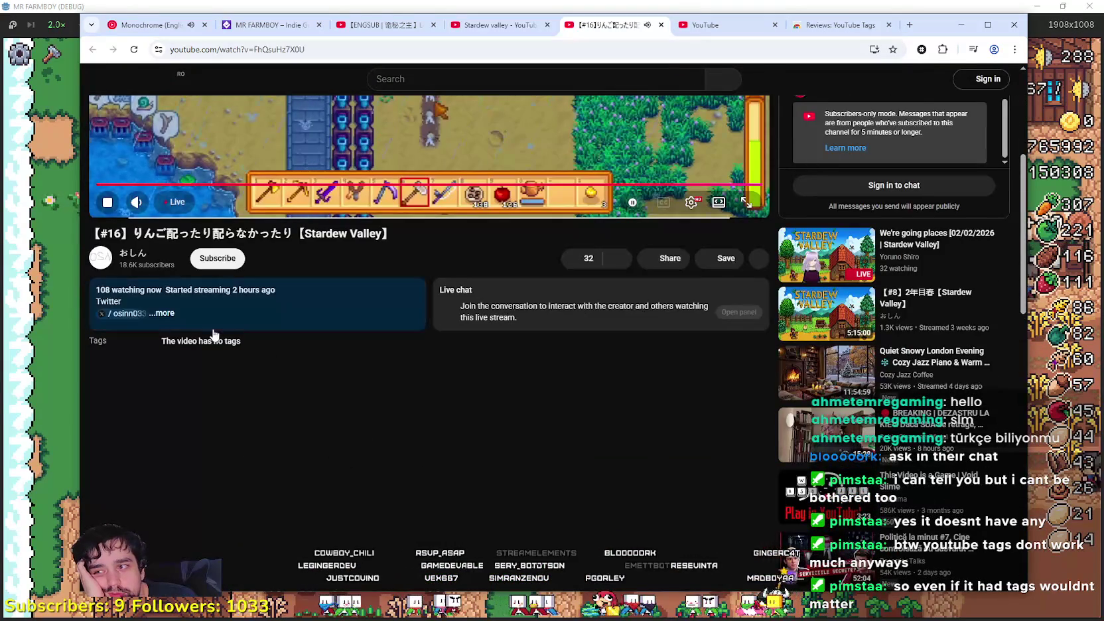
{"action": "left_click", "coordinate": [232, 326]}
{"action": "scroll", "coordinate": [367, 411], "scroll_direction": "down", "scroll_amount": 3}
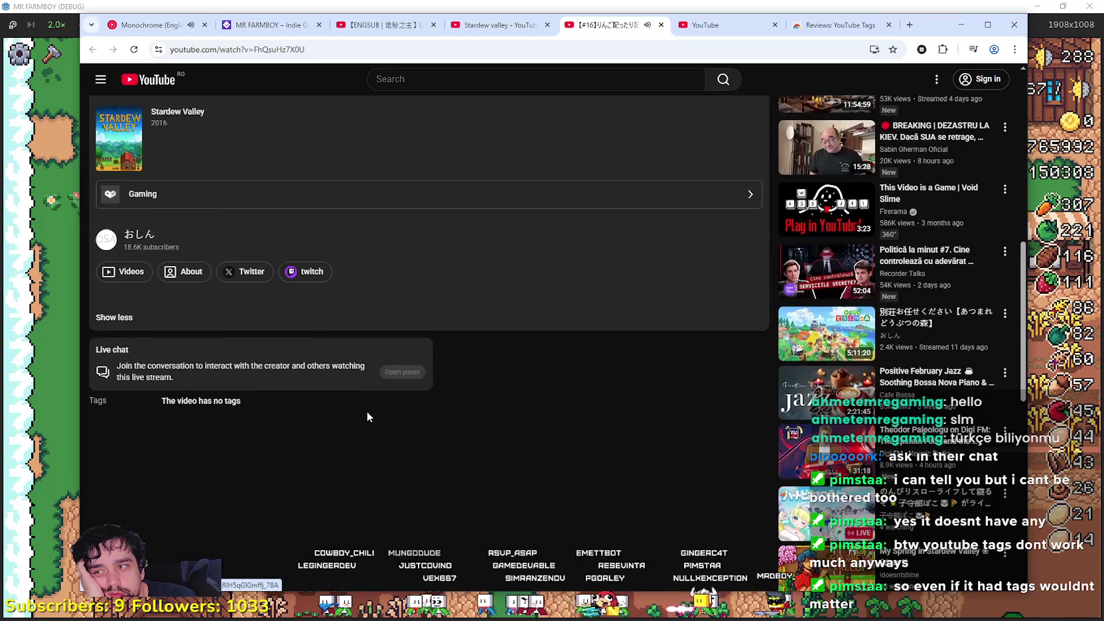
{"action": "left_click", "coordinate": [402, 380]}
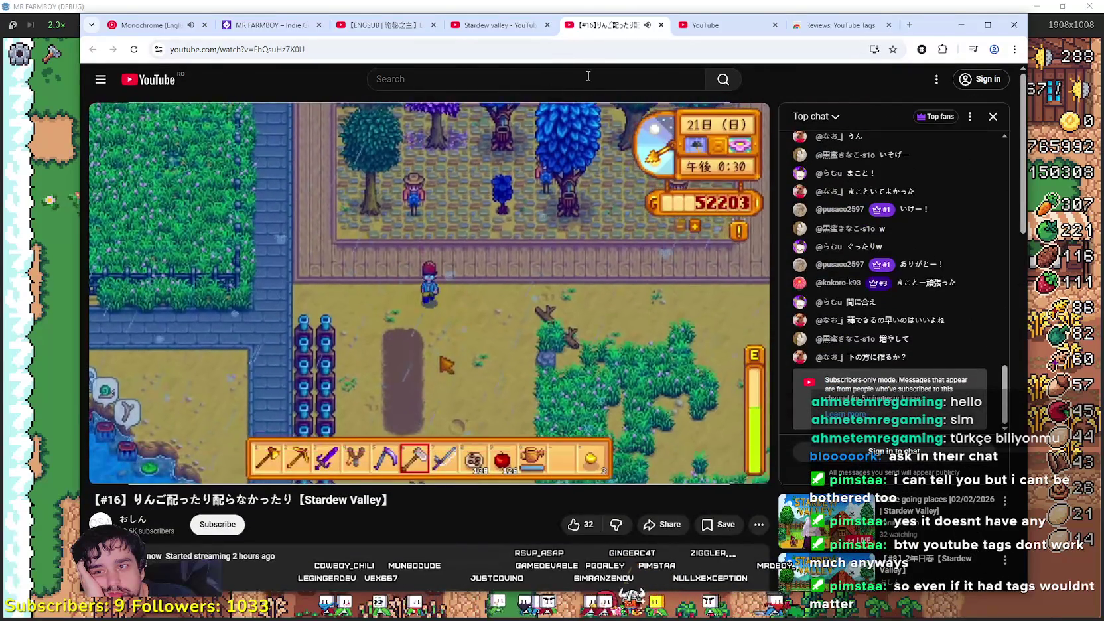
{"action": "left_click", "coordinate": [660, 28]}
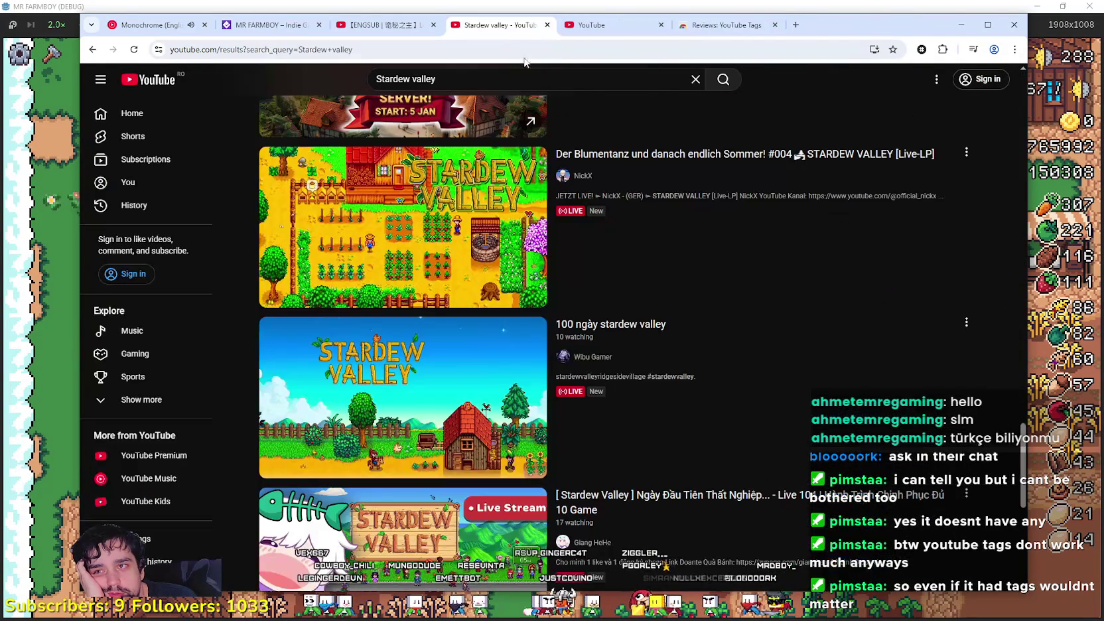
Replace the search query and search YouTube for Factorio.
{"action": "key", "text": "slash"}
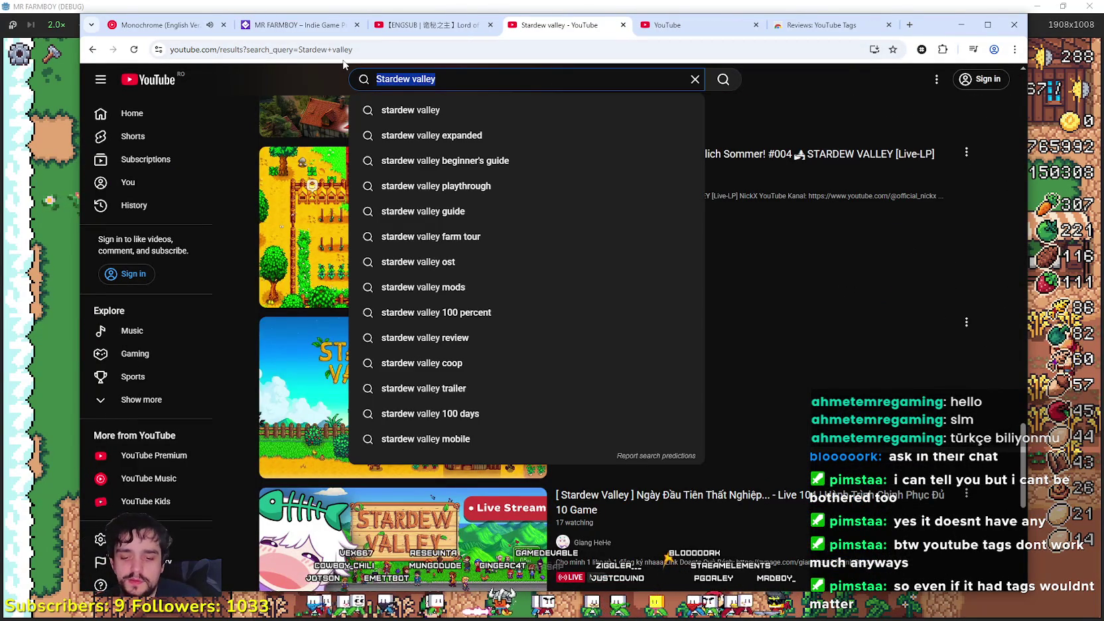
{"action": "type", "text": "Factori"}
{"action": "key", "text": "Return"}
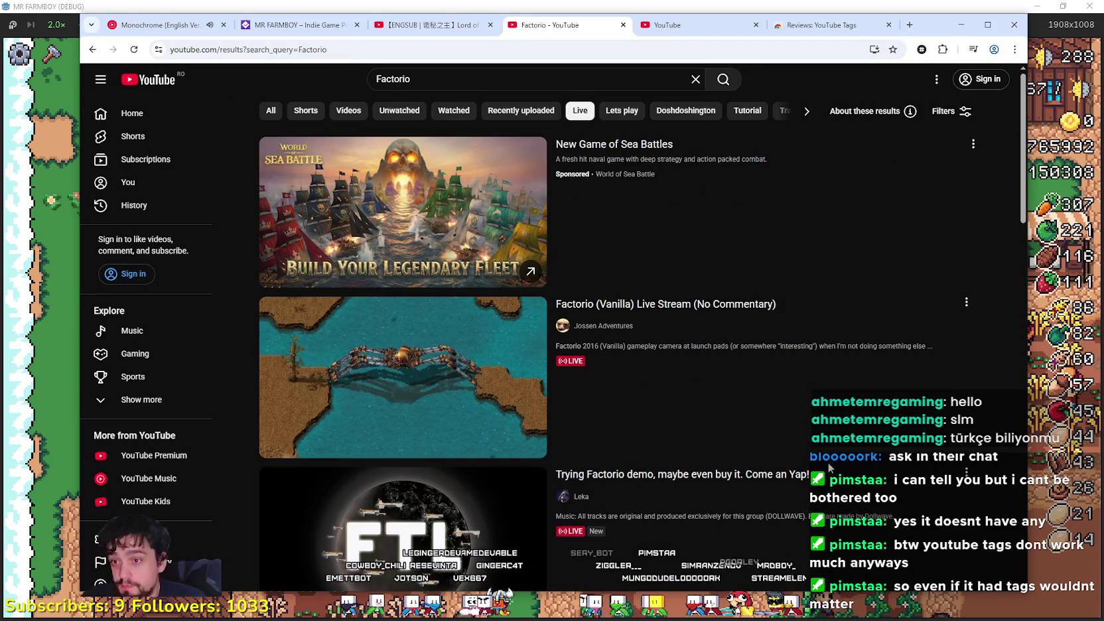
Scroll down the Factorio results and bring up link options for the StarRupture stream.
{"action": "scroll", "coordinate": [816, 452], "scroll_direction": "down", "scroll_amount": 8}
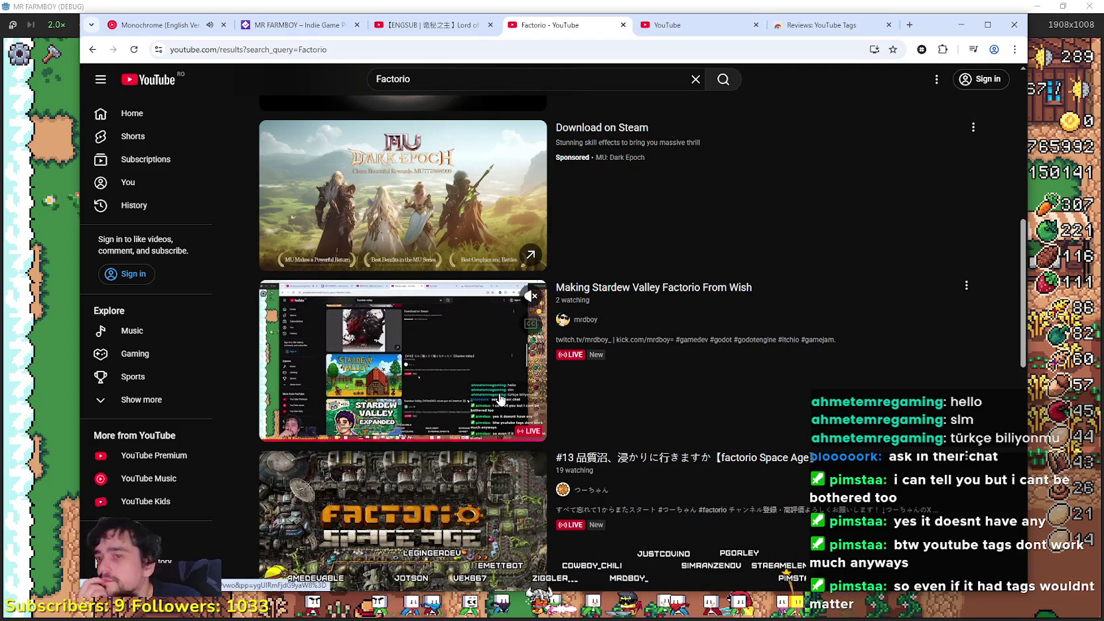
{"action": "scroll", "coordinate": [448, 366], "scroll_direction": "down", "scroll_amount": 3}
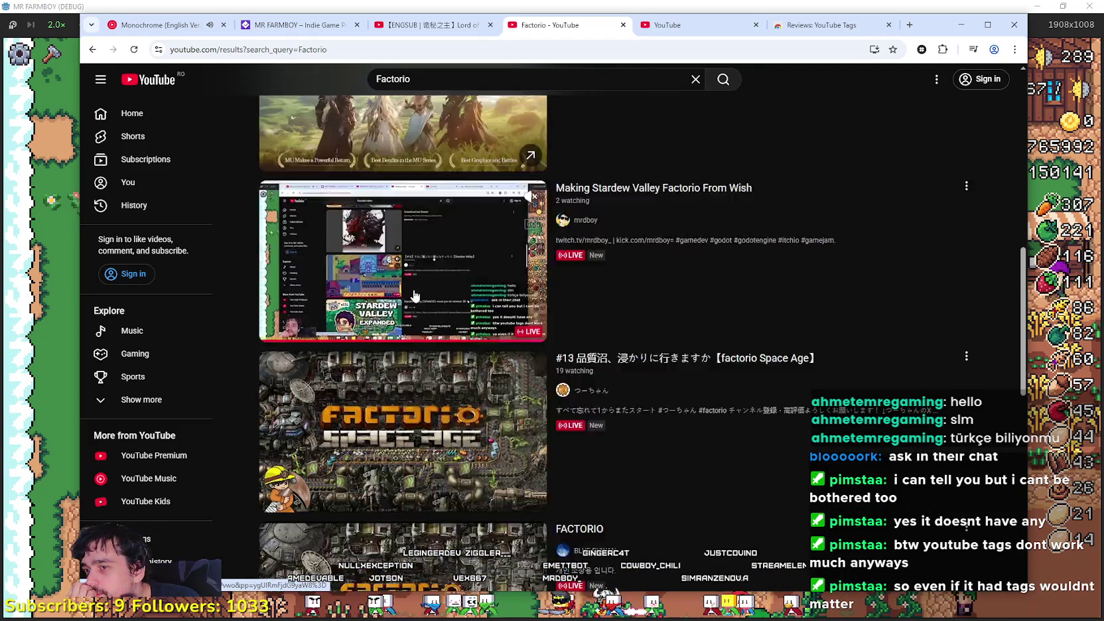
{"action": "mouse_move", "coordinate": [418, 366]}
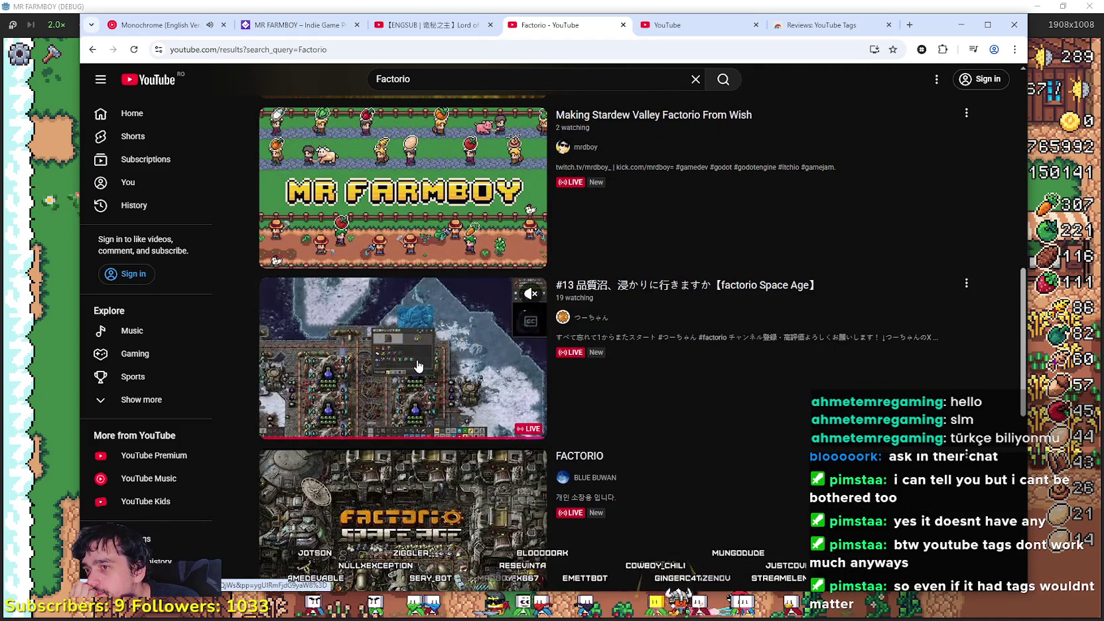
{"action": "scroll", "coordinate": [418, 366], "scroll_direction": "down", "scroll_amount": 9}
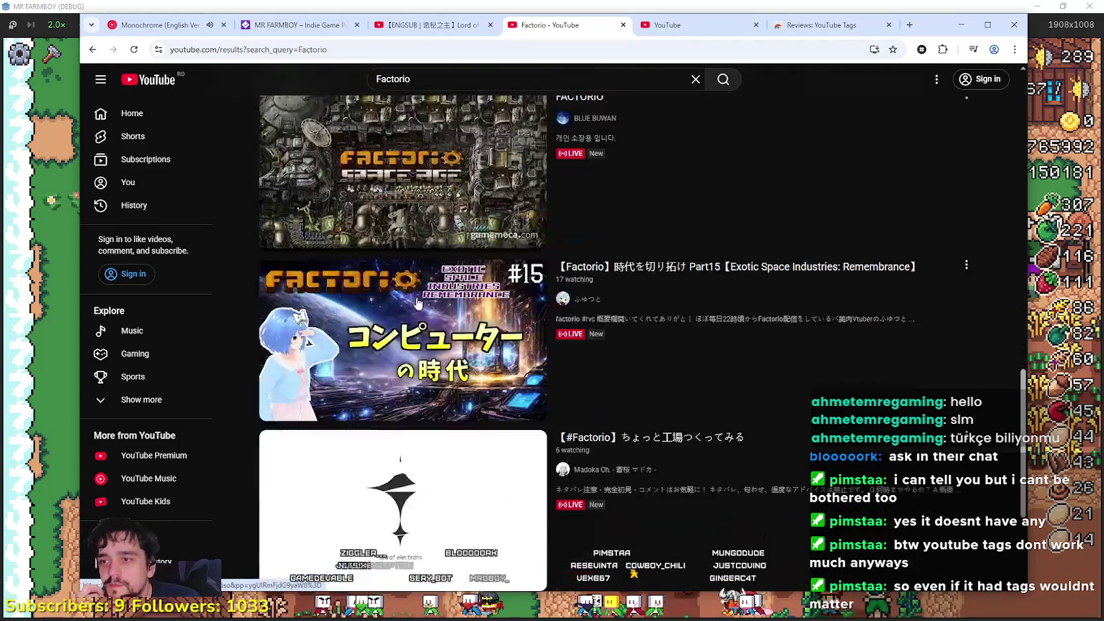
{"action": "mouse_move", "coordinate": [800, 479]}
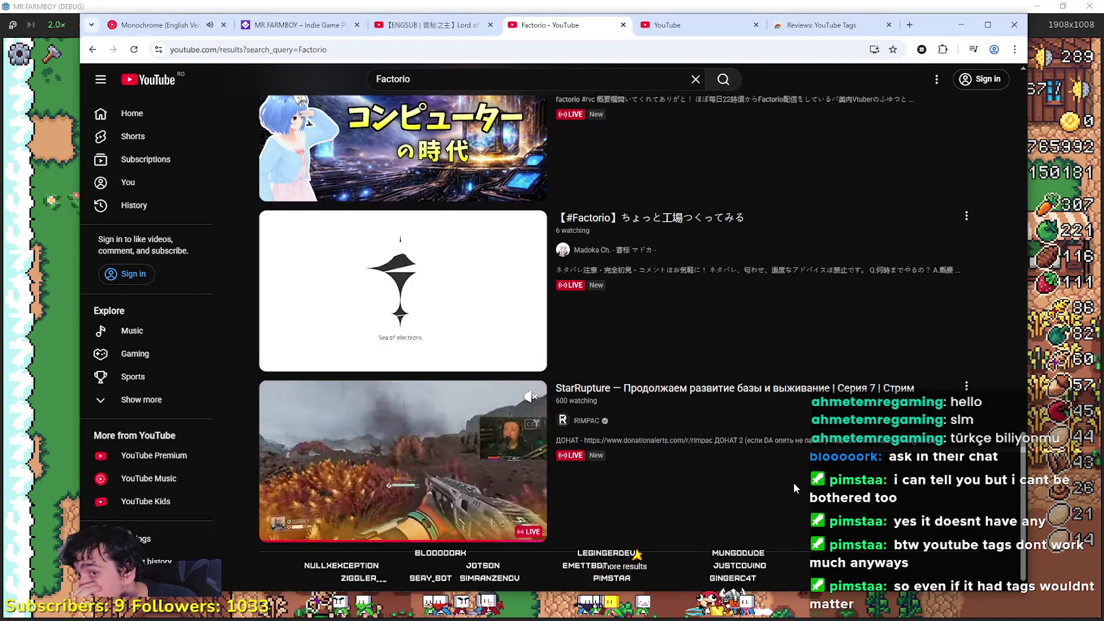
{"action": "right_click", "coordinate": [747, 391]}
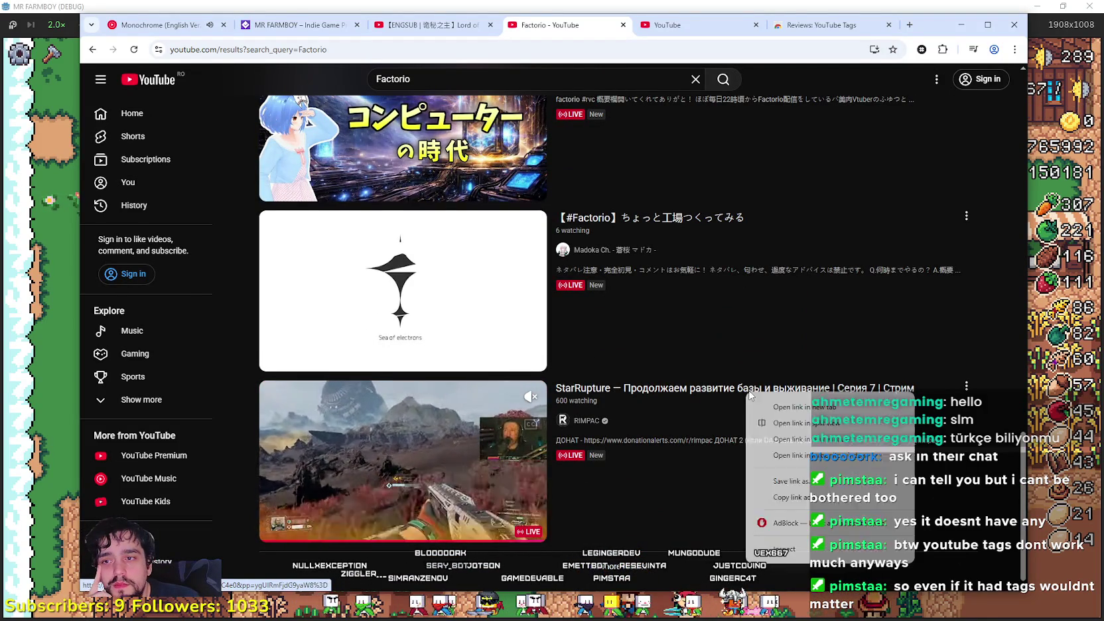
Open the StarRupture Серия 7 stream in a new tab and expand its description.
{"action": "left_click", "coordinate": [794, 407]}
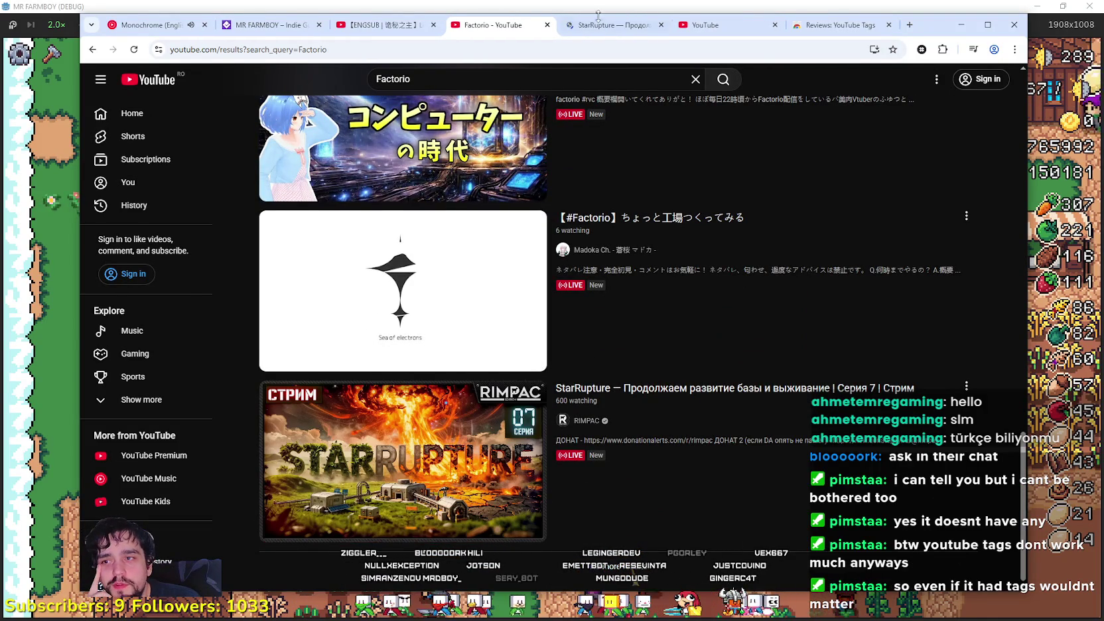
{"action": "left_click", "coordinate": [602, 27]}
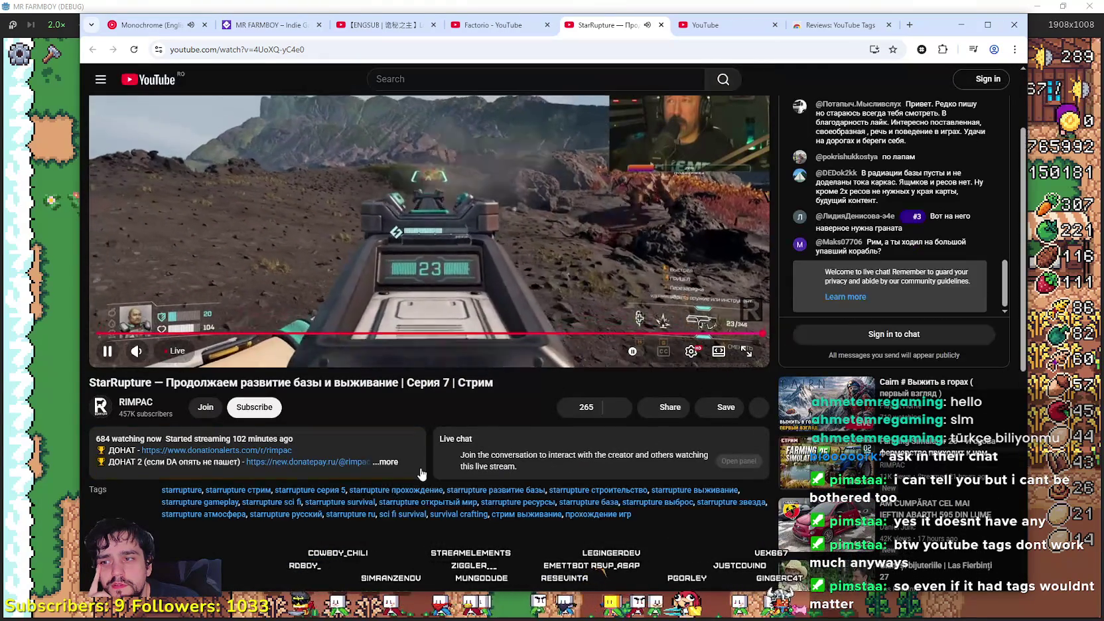
{"action": "left_click", "coordinate": [388, 462]}
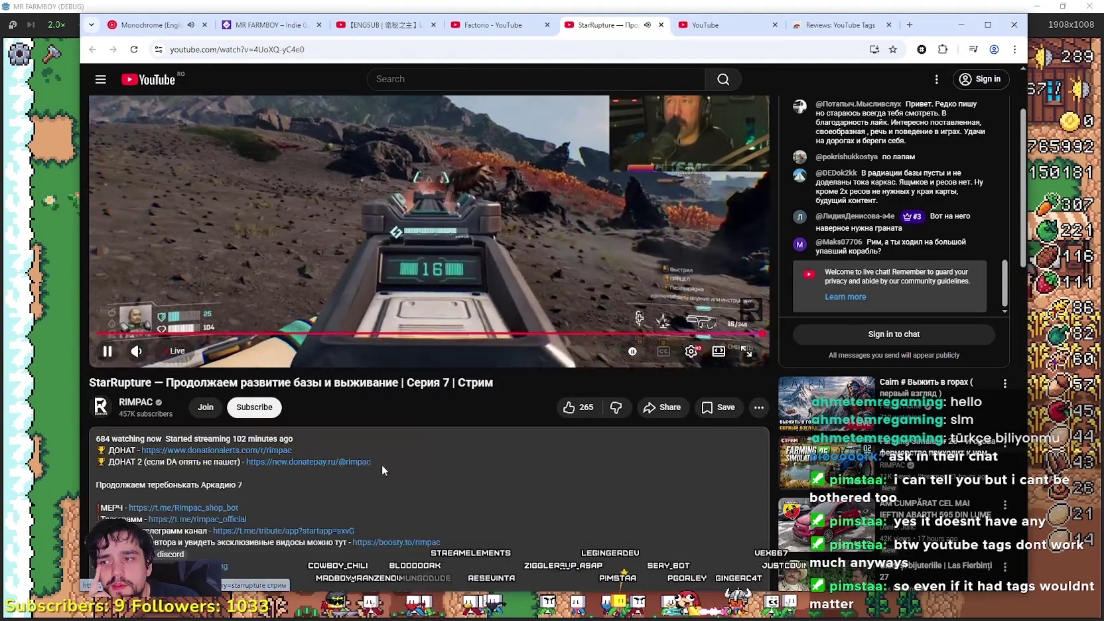
{"action": "scroll", "coordinate": [347, 480], "scroll_direction": "down", "scroll_amount": 2}
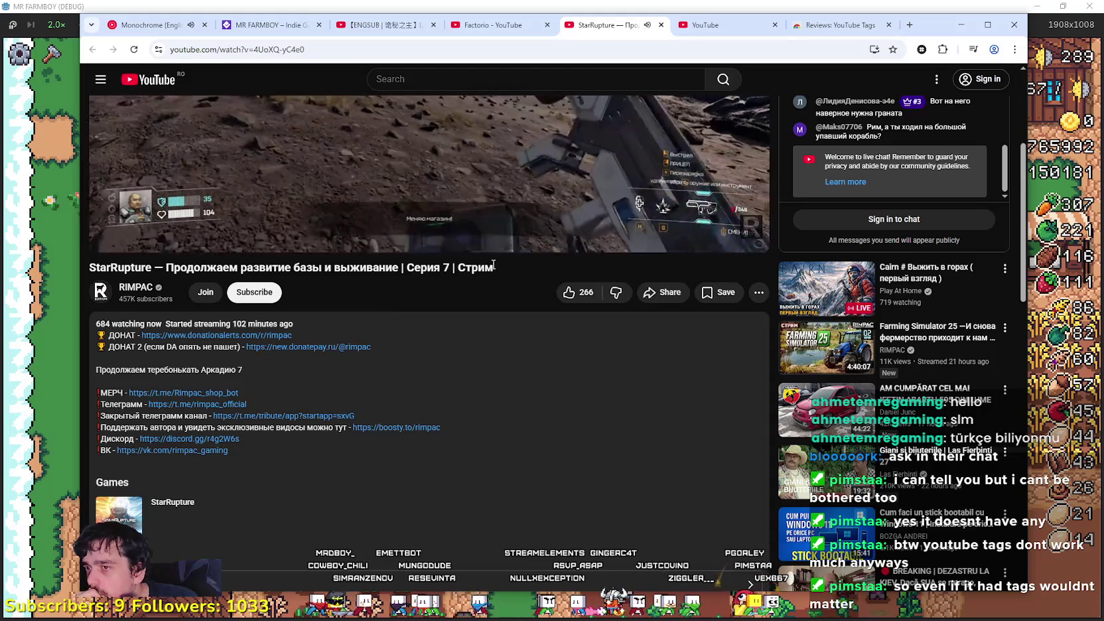
Copy the StarRupture stream's Russian title and search 'translate' in a new tab.
{"action": "left_click_drag", "start_coordinate": [494, 265], "coordinate": [90, 267]}
{"action": "right_click", "coordinate": [122, 270]}
{"action": "left_click", "coordinate": [153, 284]}
{"action": "left_click", "coordinate": [909, 25]}
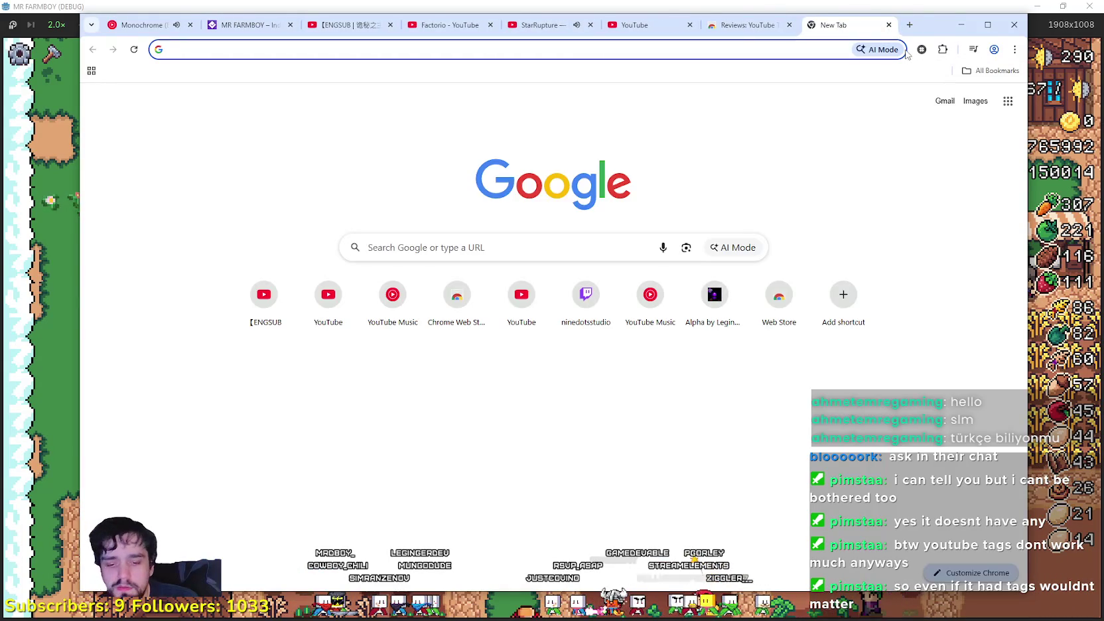
{"action": "type", "text": "translate"}
{"action": "key", "text": "Return"}
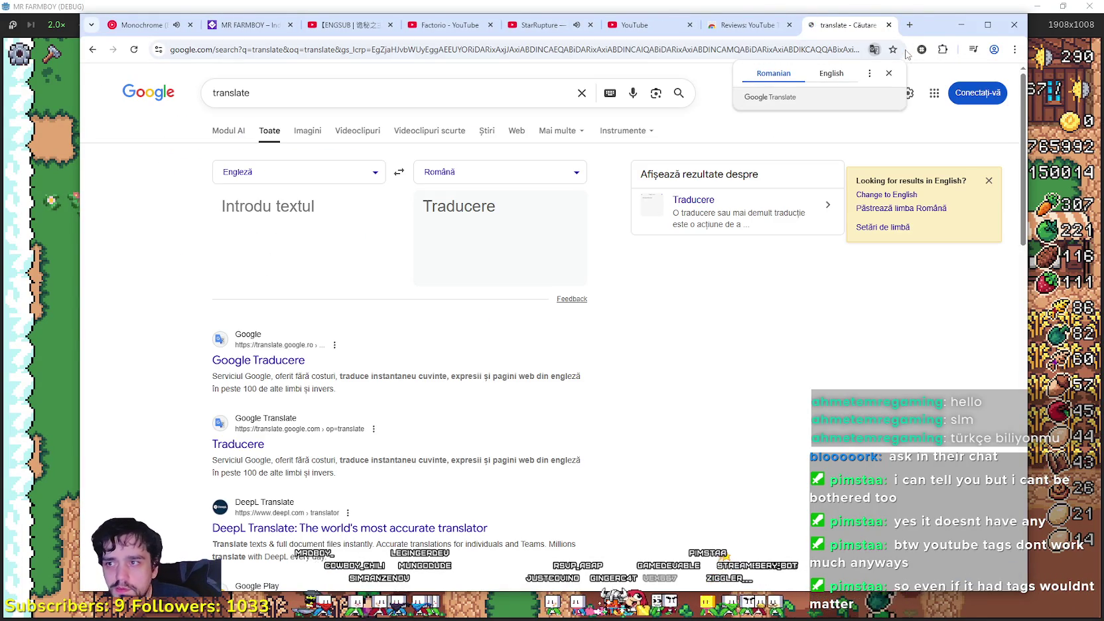
Paste the title into Google Translate, select the English result, and return to the stream.
{"action": "left_click", "coordinate": [288, 245]}
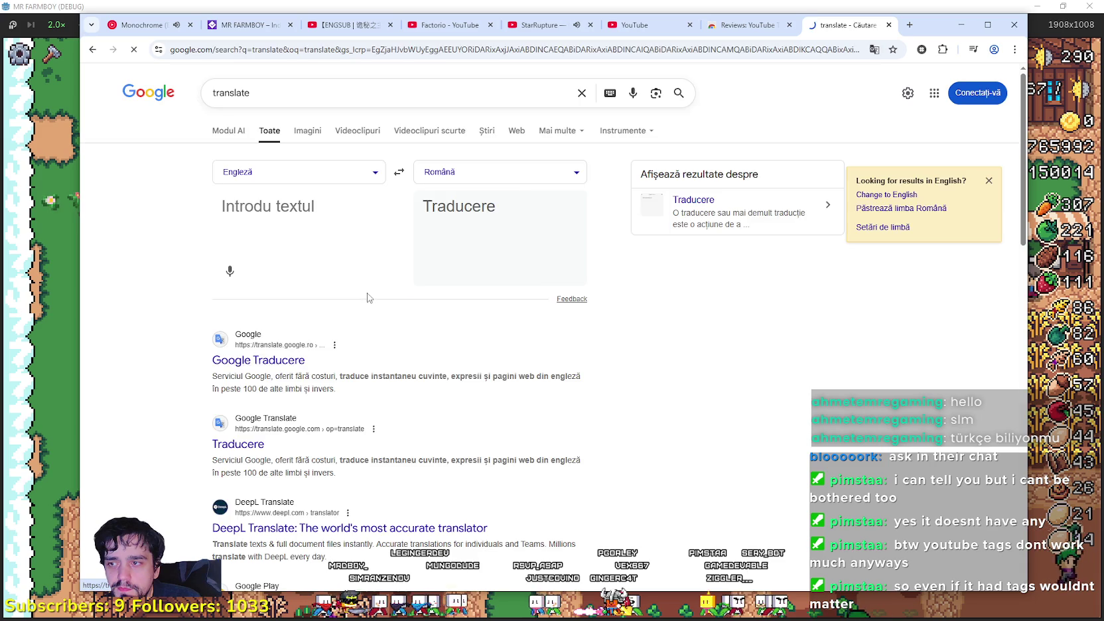
{"action": "left_click", "coordinate": [93, 49]}
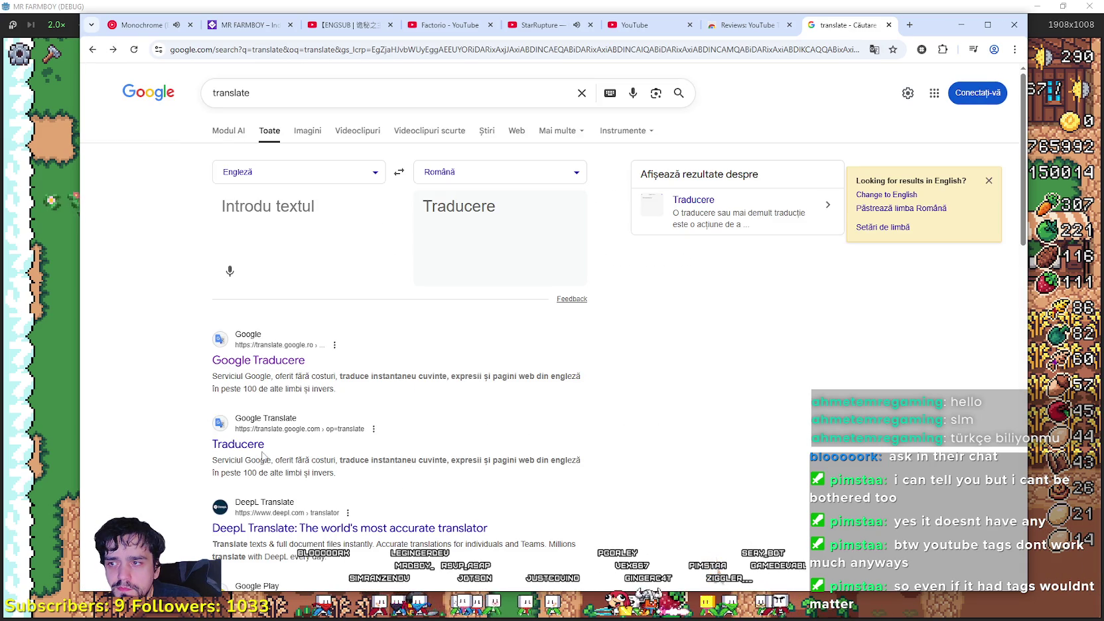
{"action": "key", "text": "ctrl+v"}
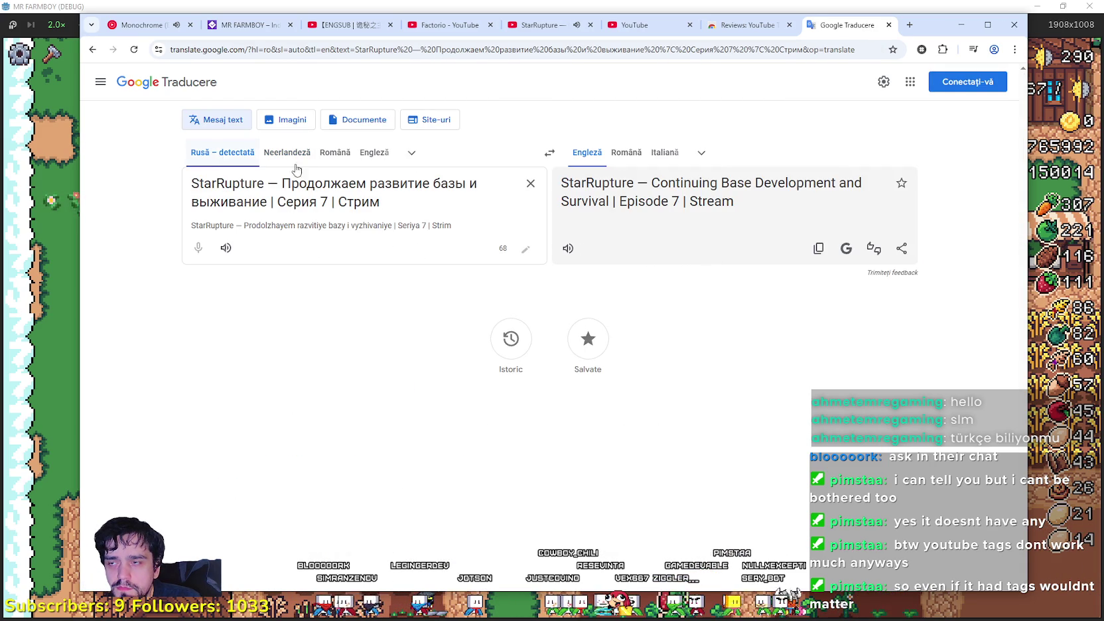
{"action": "mouse_move", "coordinate": [760, 208]}
{"action": "left_mouse_down"}
{"action": "mouse_move", "coordinate": [618, 187]}
{"action": "mouse_move", "coordinate": [442, 21]}
{"action": "left_mouse_up"}
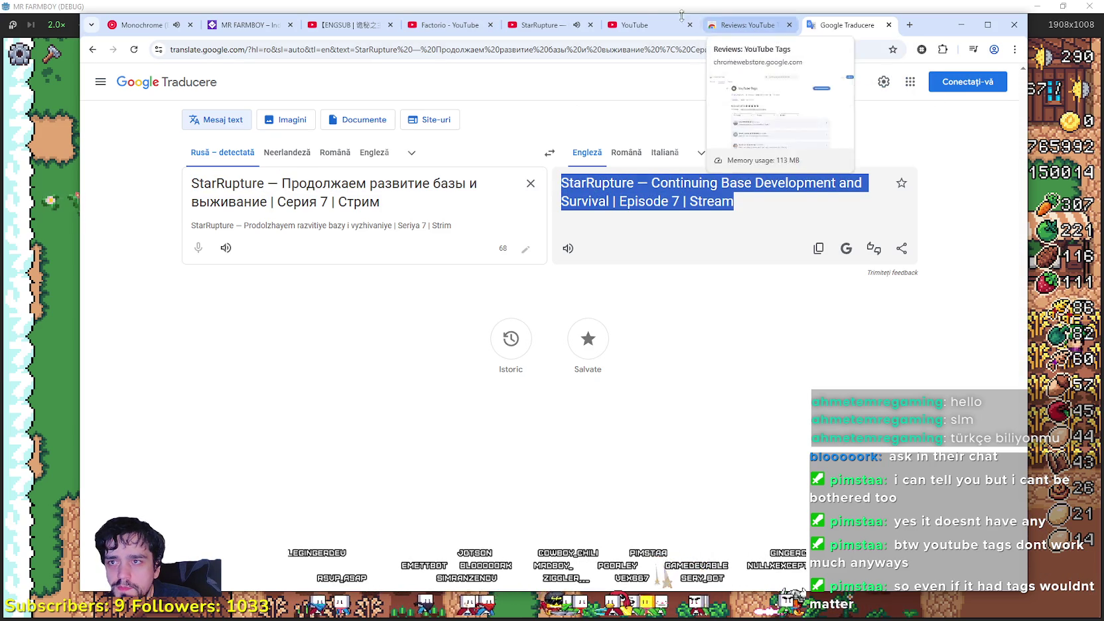
{"action": "left_click", "coordinate": [534, 24]}
Select and copy the StarRupture stream's full Russian tag list.
{"action": "scroll", "coordinate": [365, 452], "scroll_direction": "down", "scroll_amount": 2}
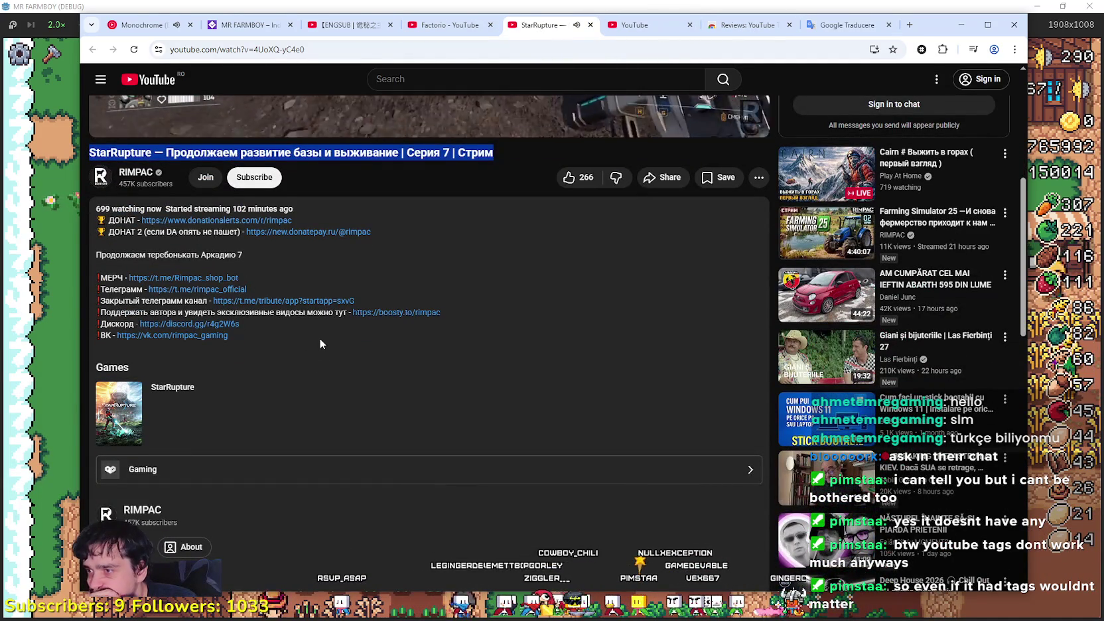
{"action": "scroll", "coordinate": [304, 334], "scroll_direction": "down", "scroll_amount": 5}
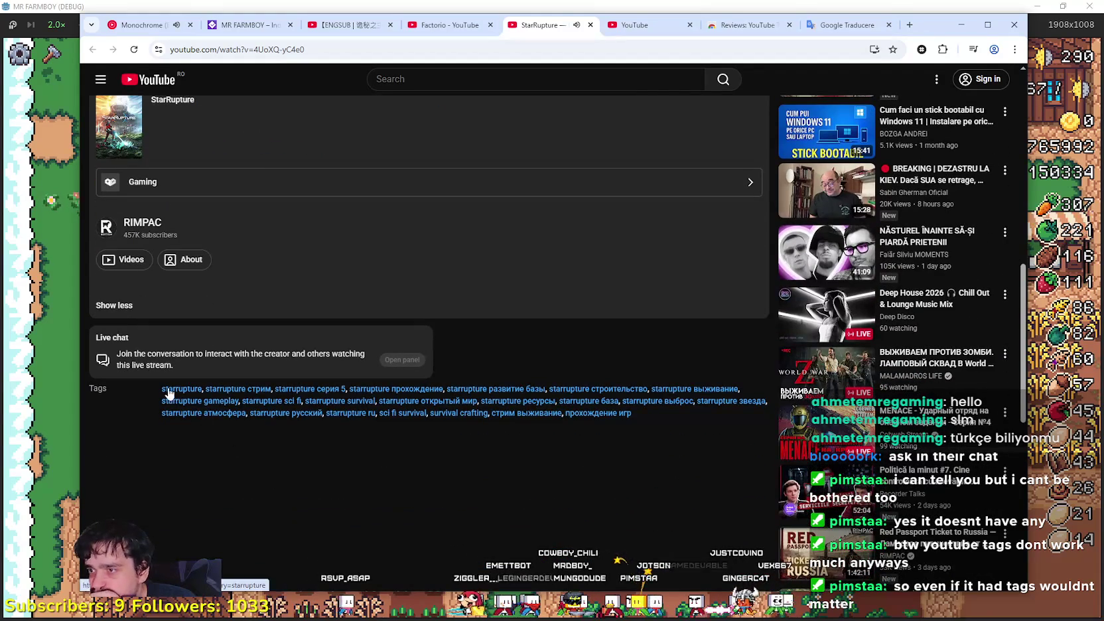
{"action": "left_click_drag", "start_coordinate": [159, 386], "coordinate": [679, 426]}
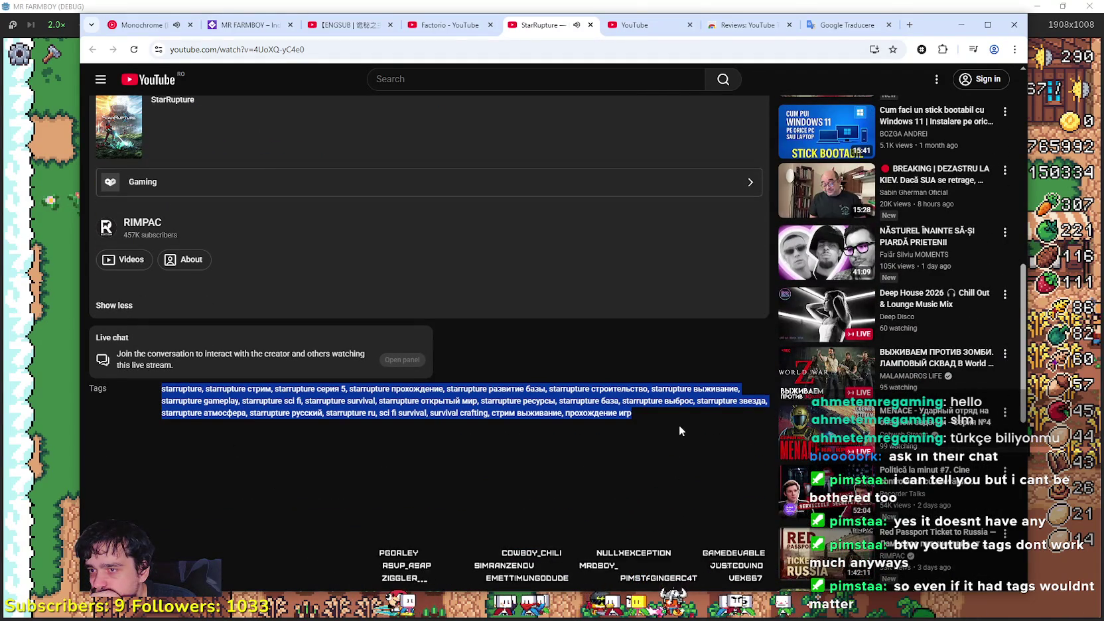
{"action": "left_click", "coordinate": [481, 457]}
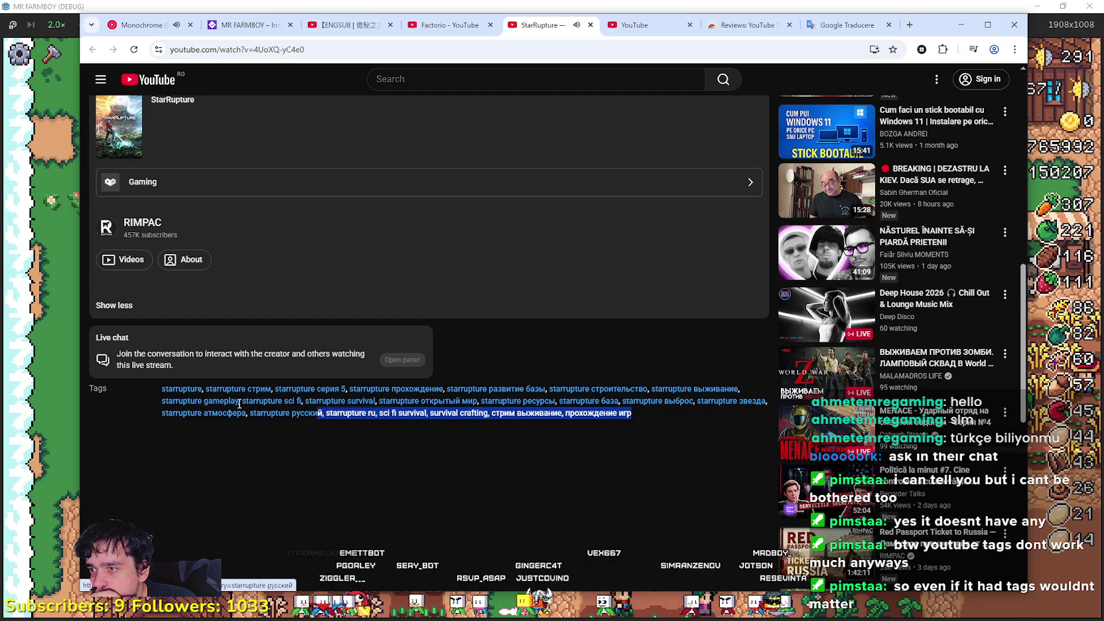
{"action": "left_click_drag", "start_coordinate": [294, 408], "coordinate": [166, 385]}
{"action": "right_click", "coordinate": [166, 398]}
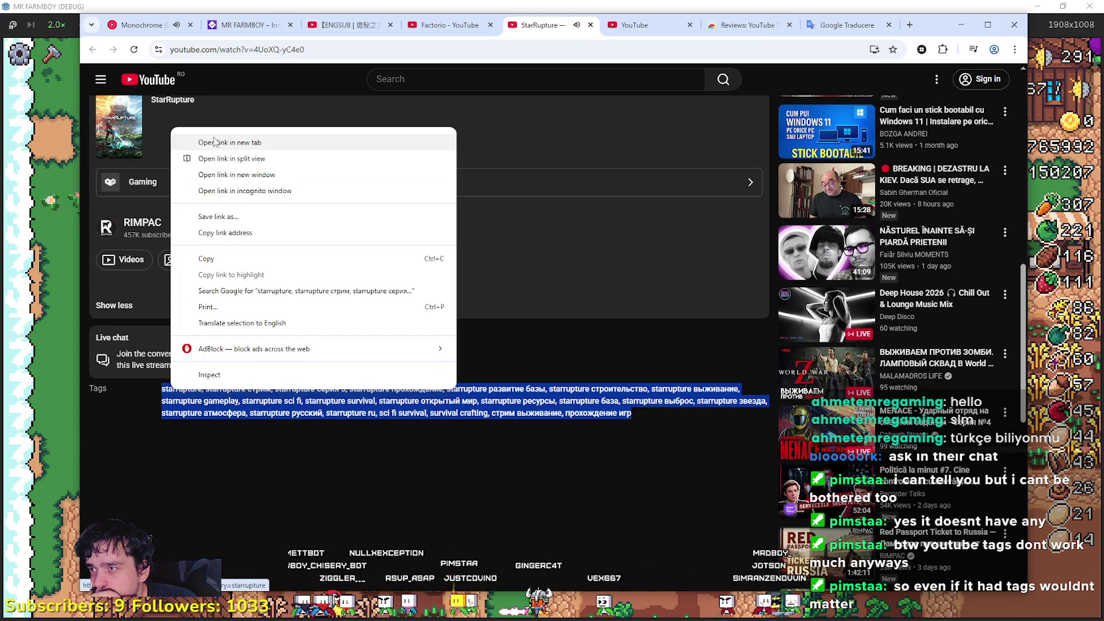
{"action": "left_click", "coordinate": [192, 256]}
Replace Google Translate's source text with the copied tags to see them in English.
{"action": "left_click", "coordinate": [827, 30]}
{"action": "left_click", "coordinate": [404, 200]}
{"action": "key", "text": "ctrl+a"}
{"action": "key", "text": "ctrl+v"}
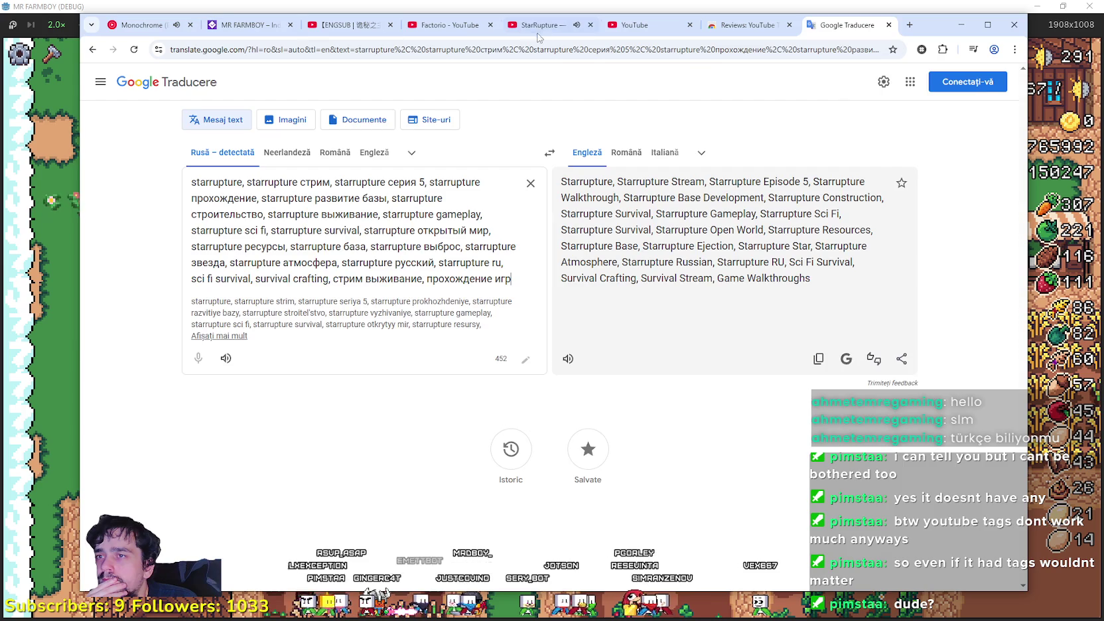
Copy the StarRupture stream's Russian description, including its donation and social links.
{"action": "left_click", "coordinate": [534, 27]}
{"action": "scroll", "coordinate": [345, 497], "scroll_direction": "up", "scroll_amount": 5}
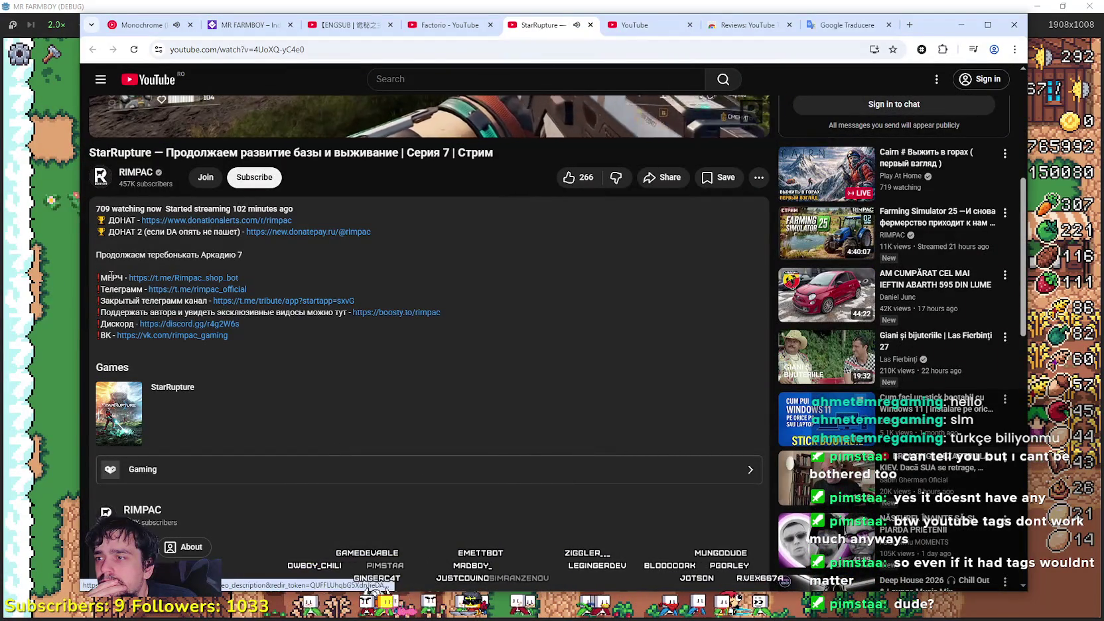
{"action": "mouse_move", "coordinate": [254, 338]}
{"action": "left_mouse_down"}
{"action": "mouse_move", "coordinate": [90, 232]}
{"action": "mouse_move", "coordinate": [93, 159]}
{"action": "mouse_move", "coordinate": [100, 219]}
{"action": "left_mouse_up"}
{"action": "right_click", "coordinate": [120, 224]}
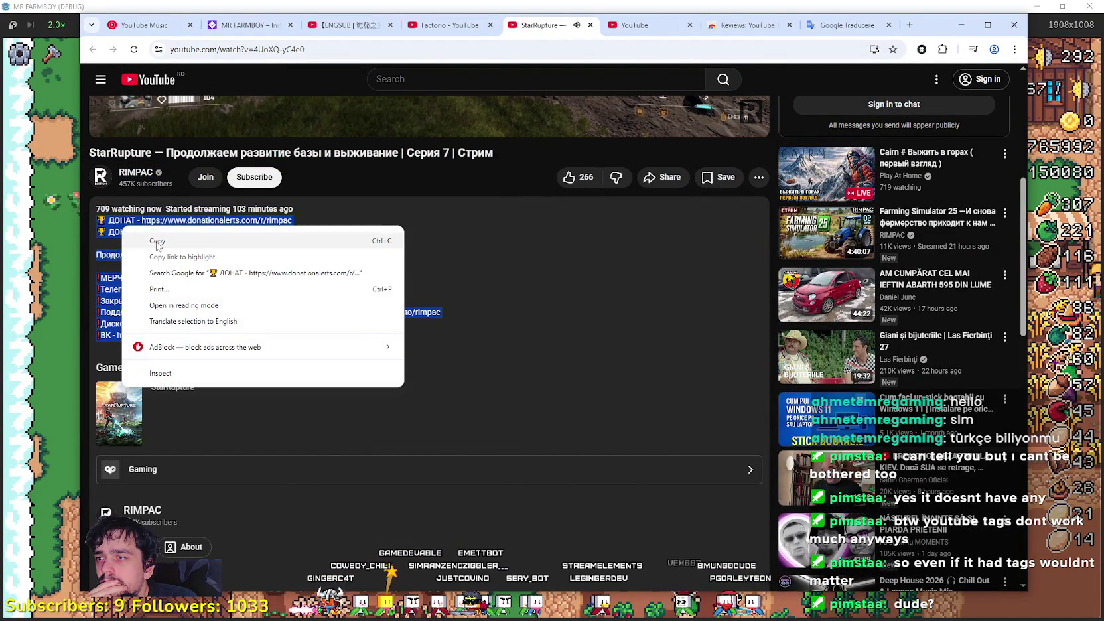
{"action": "left_click", "coordinate": [152, 242]}
{"action": "scroll", "coordinate": [331, 322], "scroll_direction": "down", "scroll_amount": 2}
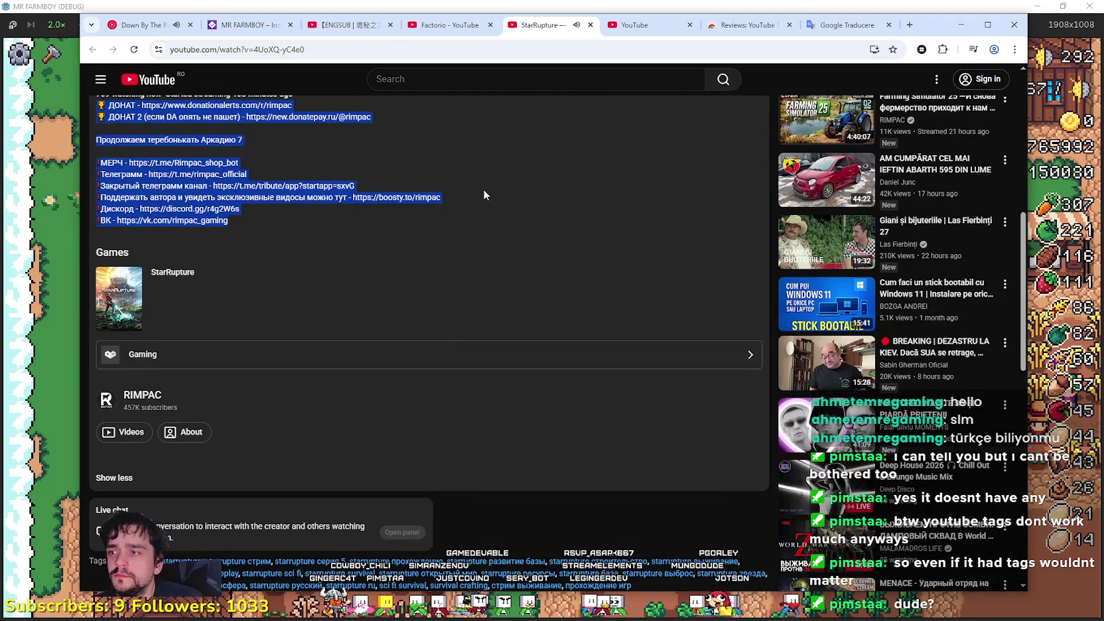
{"action": "scroll", "coordinate": [490, 194], "scroll_direction": "down", "scroll_amount": 3}
{"action": "scroll", "coordinate": [499, 192], "scroll_direction": "up", "scroll_amount": 10}
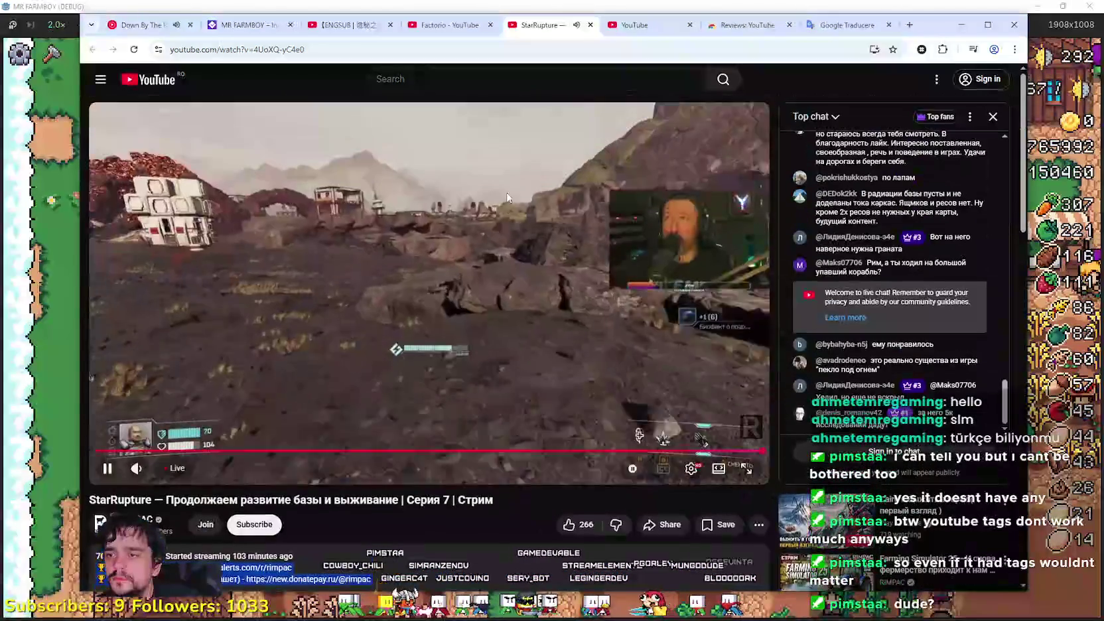
Swap the translator's tag text for the pasted description, then close the translator tab.
{"action": "left_click", "coordinate": [834, 24]}
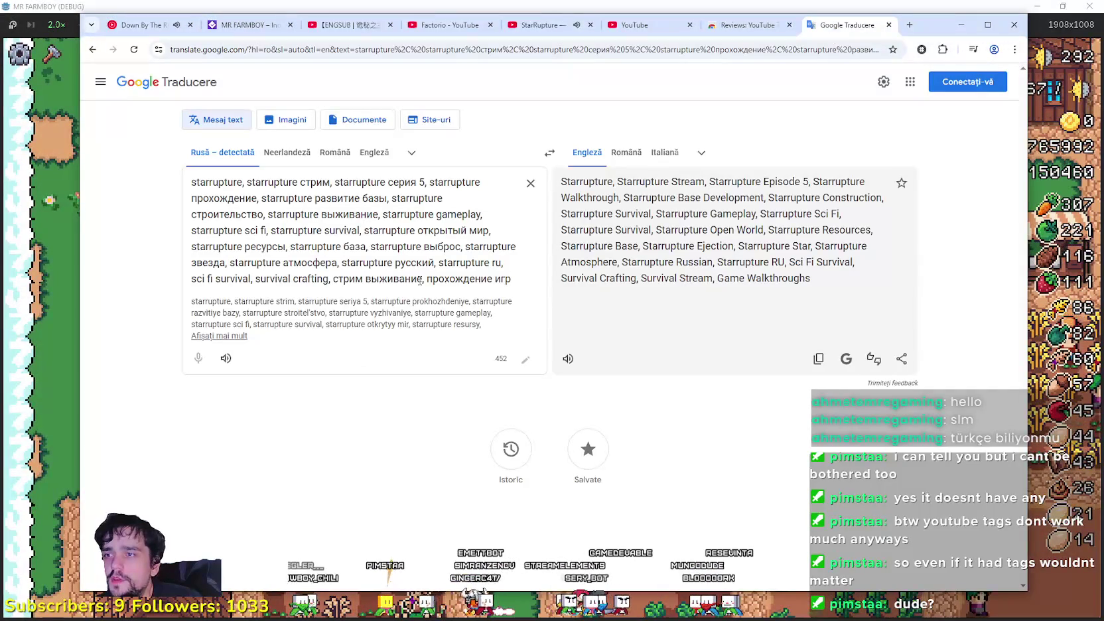
{"action": "left_click_drag", "start_coordinate": [510, 279], "coordinate": [147, 165]}
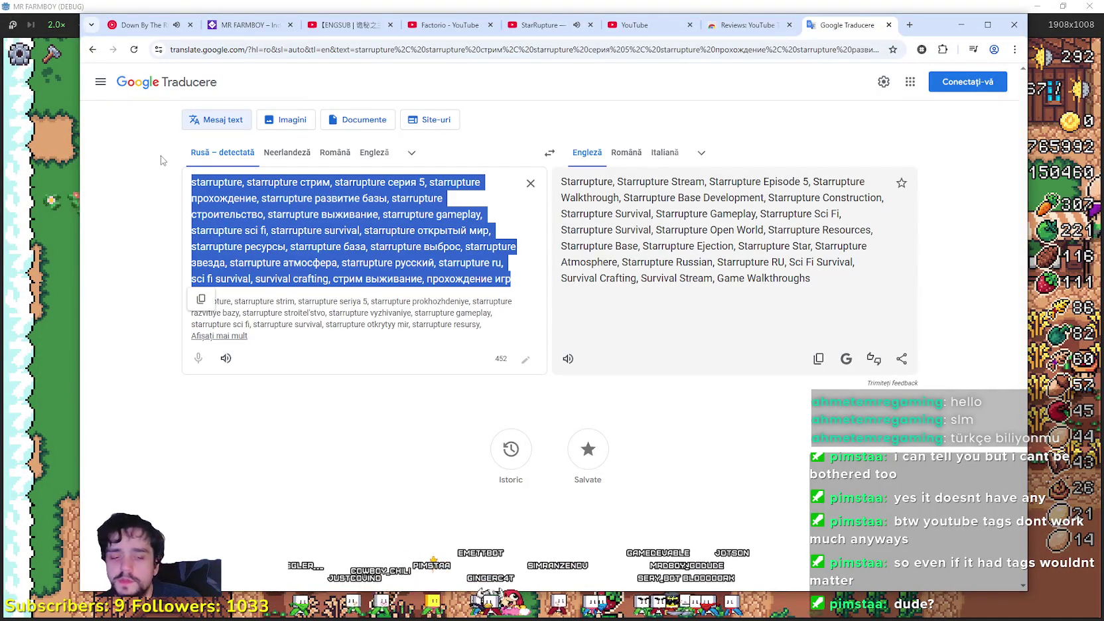
{"action": "key", "text": "BackSpace"}
{"action": "key", "text": "ctrl+v"}
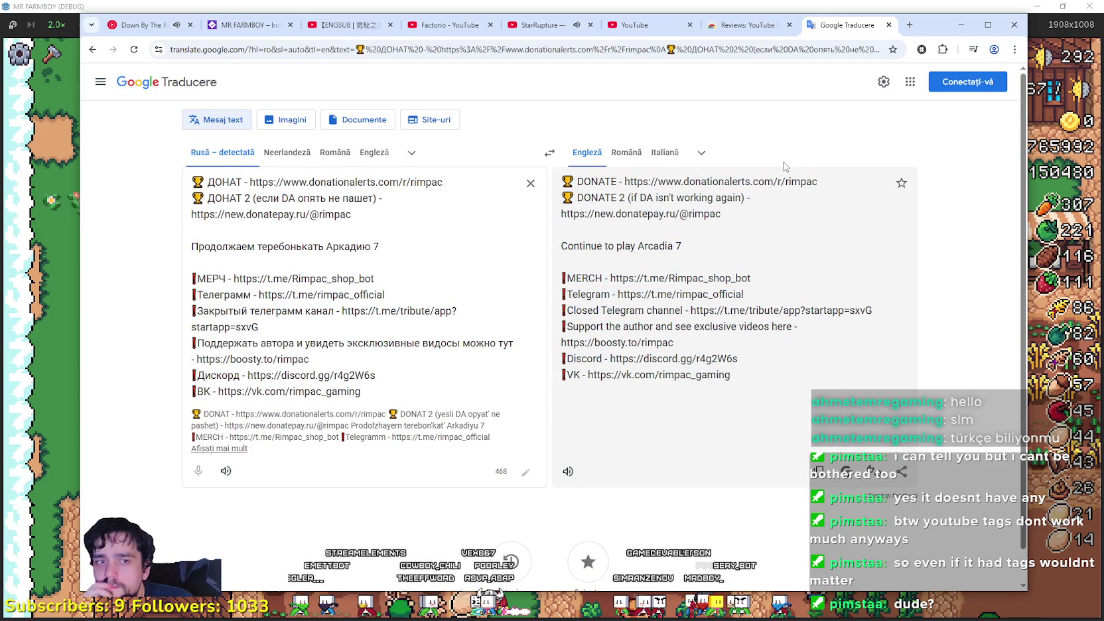
{"action": "left_click", "coordinate": [888, 25]}
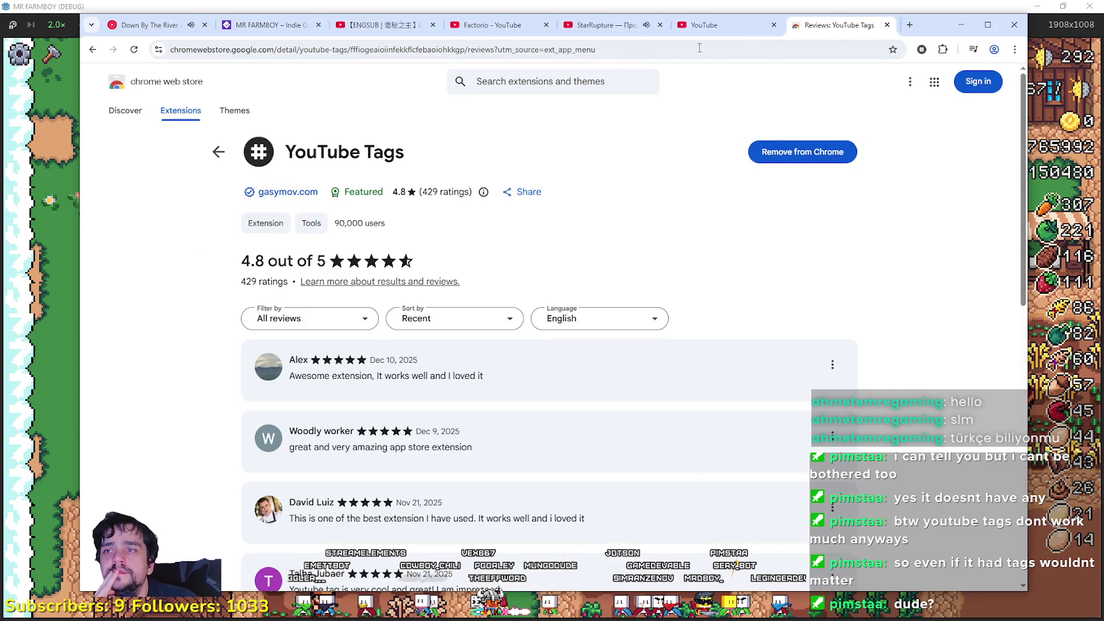
Close the StarRupture stream tab, return to the Factorio results, and switch to MR FARMBOY.
{"action": "left_click", "coordinate": [654, 25]}
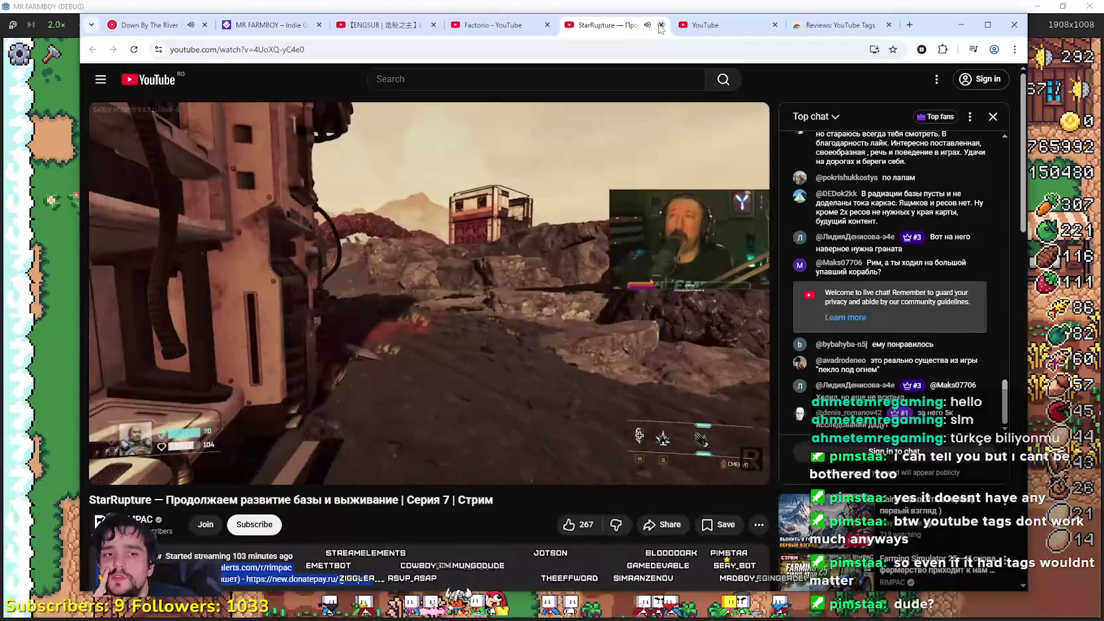
{"action": "left_click", "coordinate": [660, 25]}
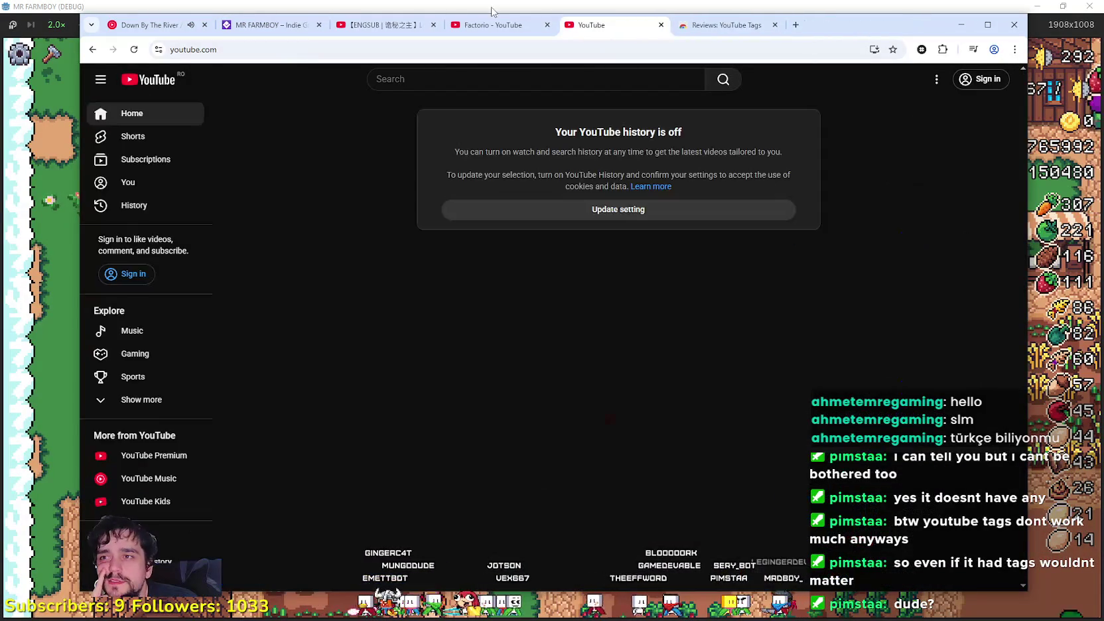
{"action": "left_click", "coordinate": [570, 25]}
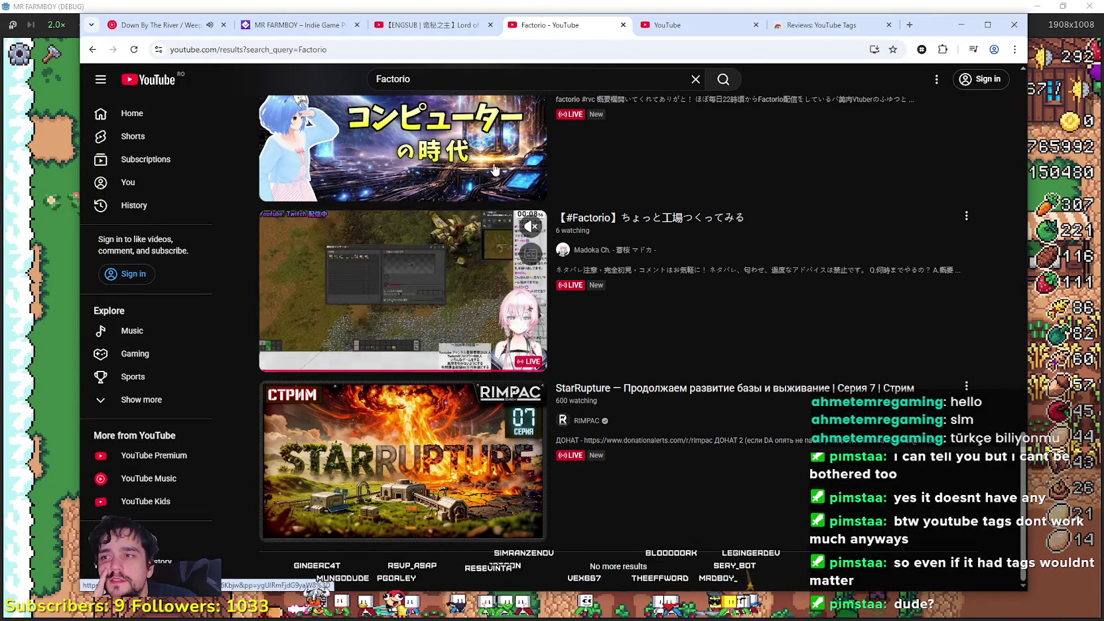
{"action": "key", "text": "alt+Tab"}
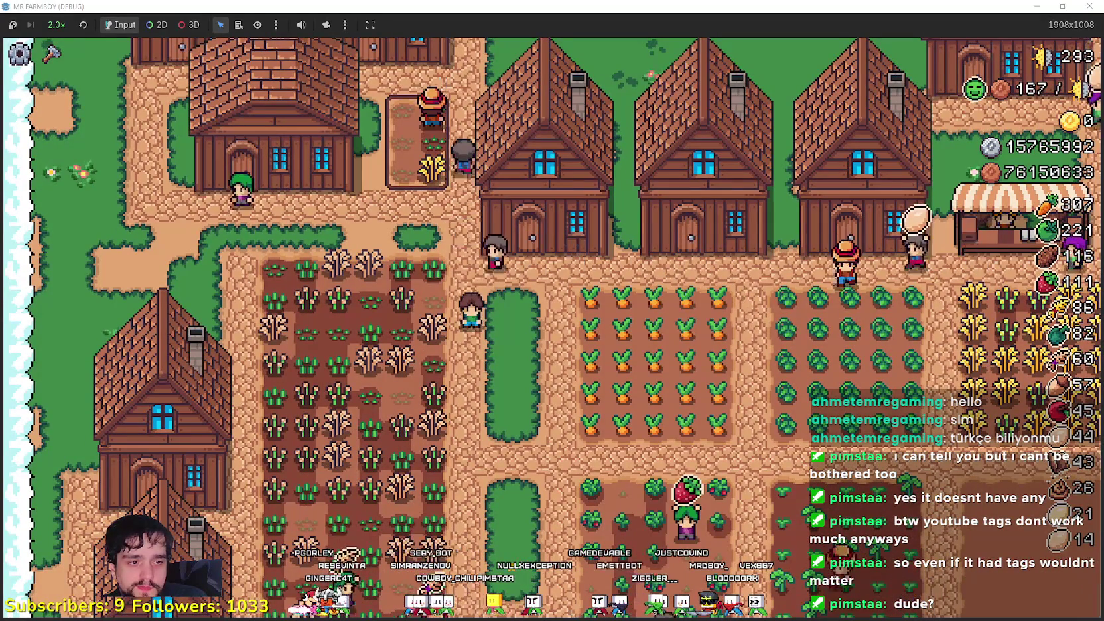
Leave the running game for base_crop_crop.gd in the Godot script editor.
{"action": "key", "text": "alt+Tab"}
{"action": "key", "text": "alt+Tab"}
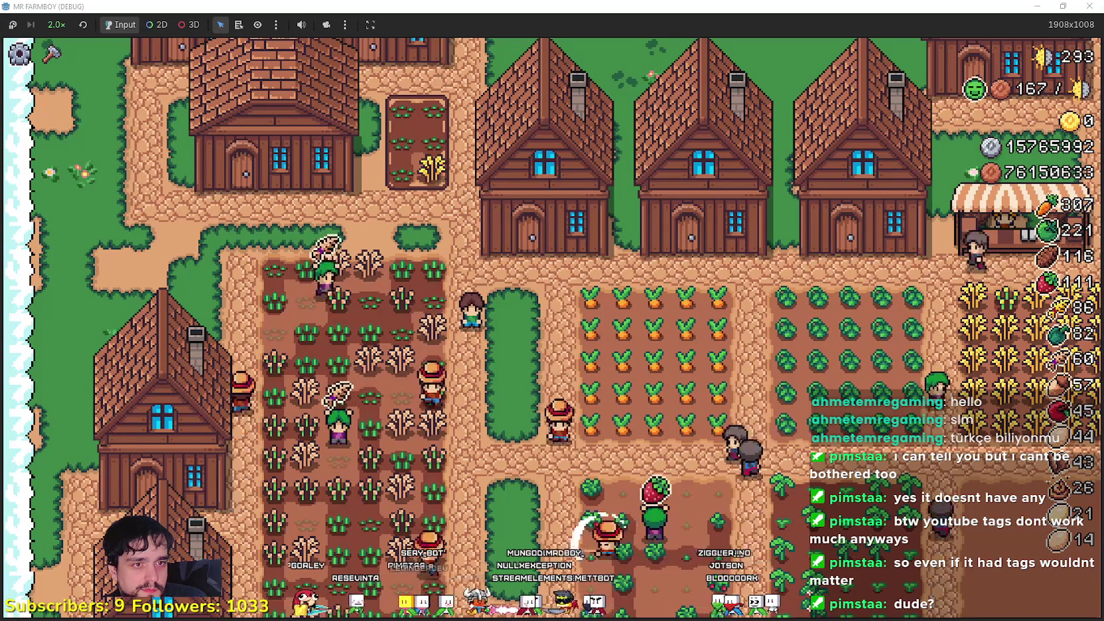
{"action": "key", "text": "alt+Tab"}
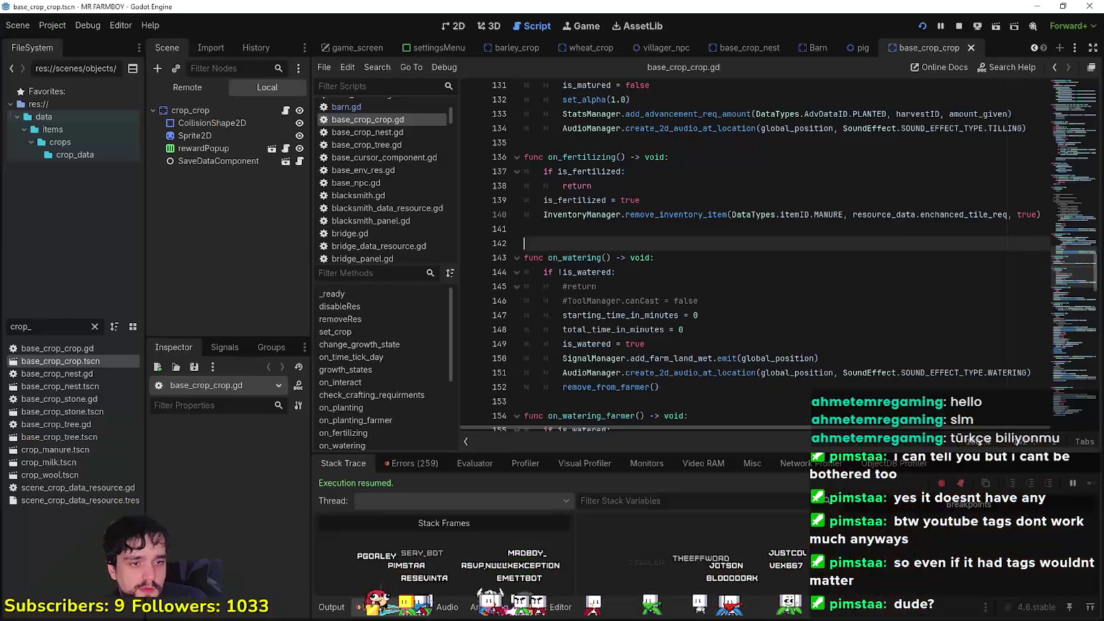
{"action": "scroll", "coordinate": [1076, 235], "scroll_direction": "up", "scroll_amount": 10}
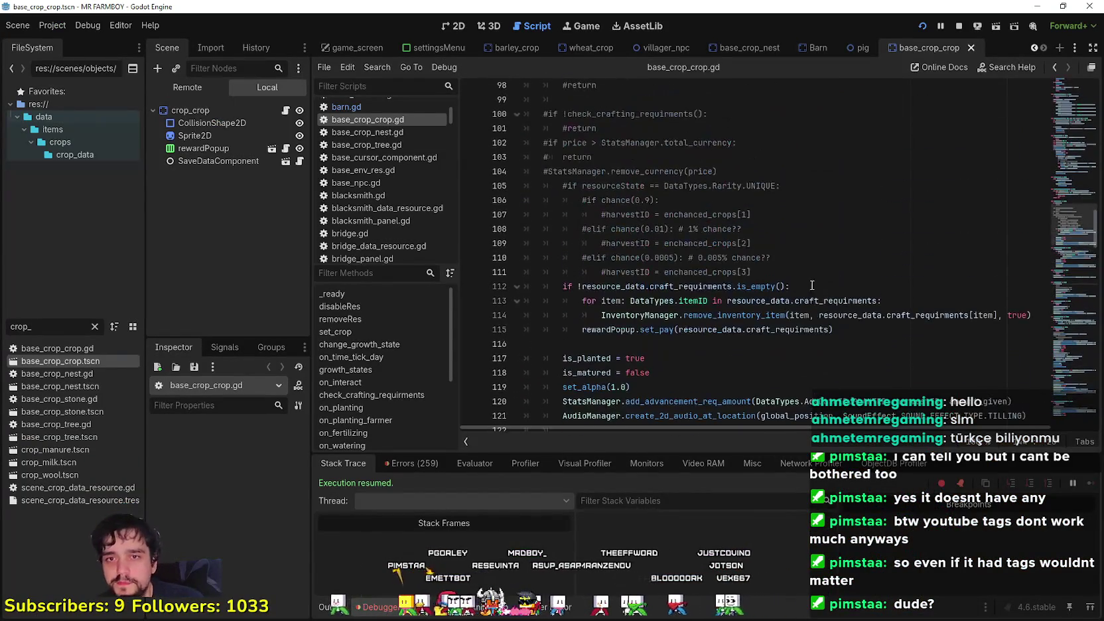
{"action": "mouse_move", "coordinate": [1076, 236]}
{"action": "left_mouse_down"}
{"action": "mouse_move", "coordinate": [1055, 86]}
{"action": "mouse_move", "coordinate": [1051, 163]}
{"action": "mouse_move", "coordinate": [1039, 183]}
{"action": "left_mouse_up"}
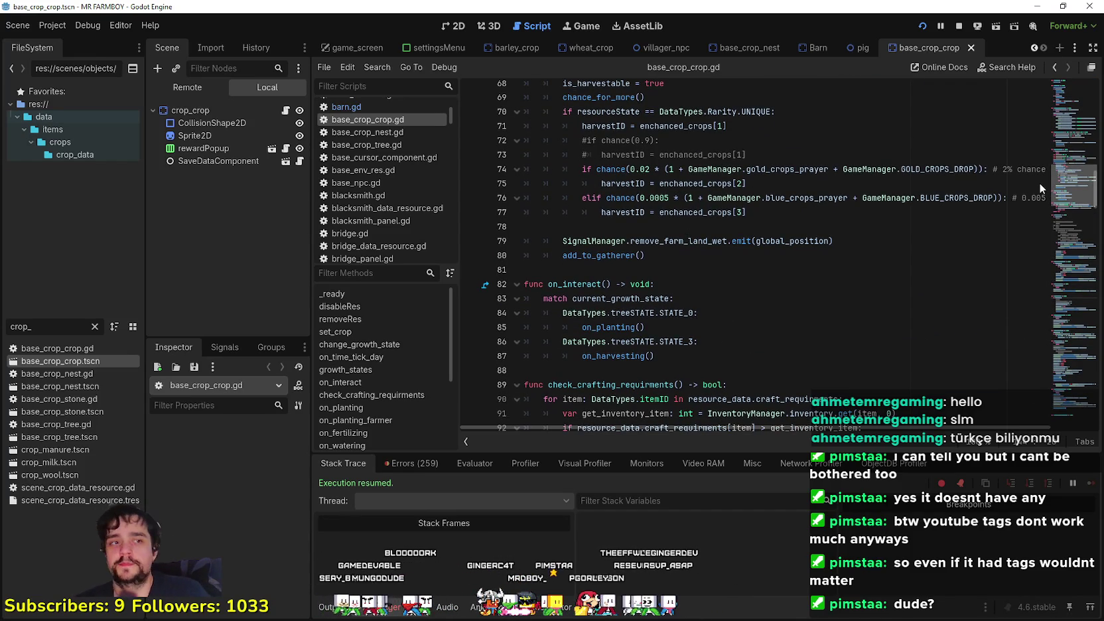
{"action": "scroll", "coordinate": [483, 280], "scroll_direction": "down", "scroll_amount": 4}
{"action": "left_click", "coordinate": [656, 297]}
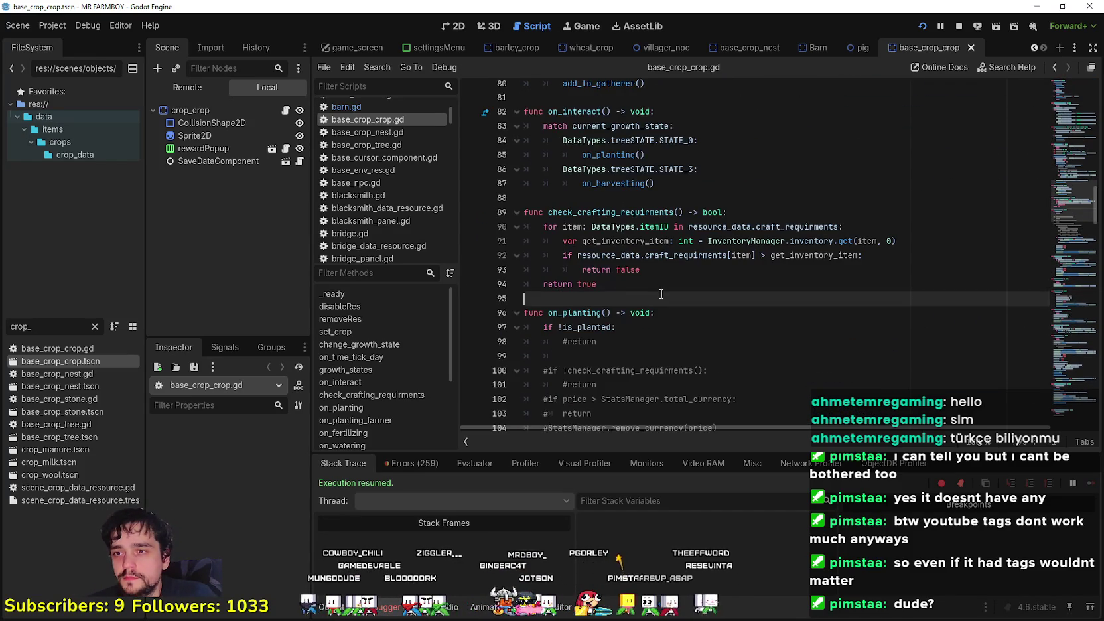
{"action": "scroll", "coordinate": [656, 297], "scroll_direction": "down", "scroll_amount": 6}
{"action": "scroll", "coordinate": [811, 284], "scroll_direction": "down", "scroll_amount": 3}
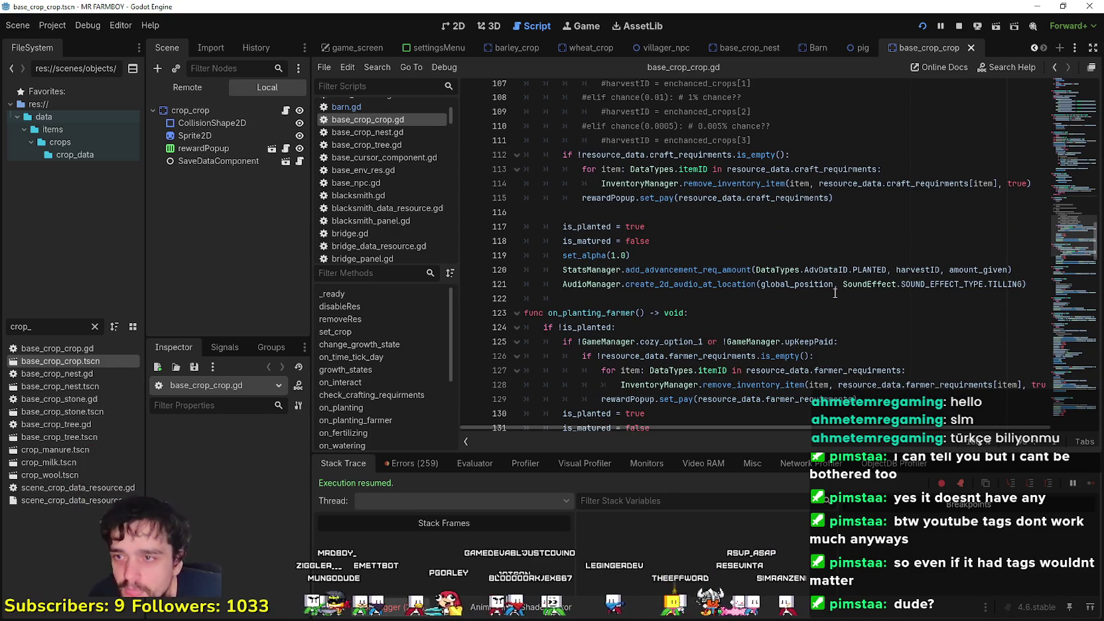
{"action": "scroll", "coordinate": [743, 221], "scroll_direction": "down", "scroll_amount": 2}
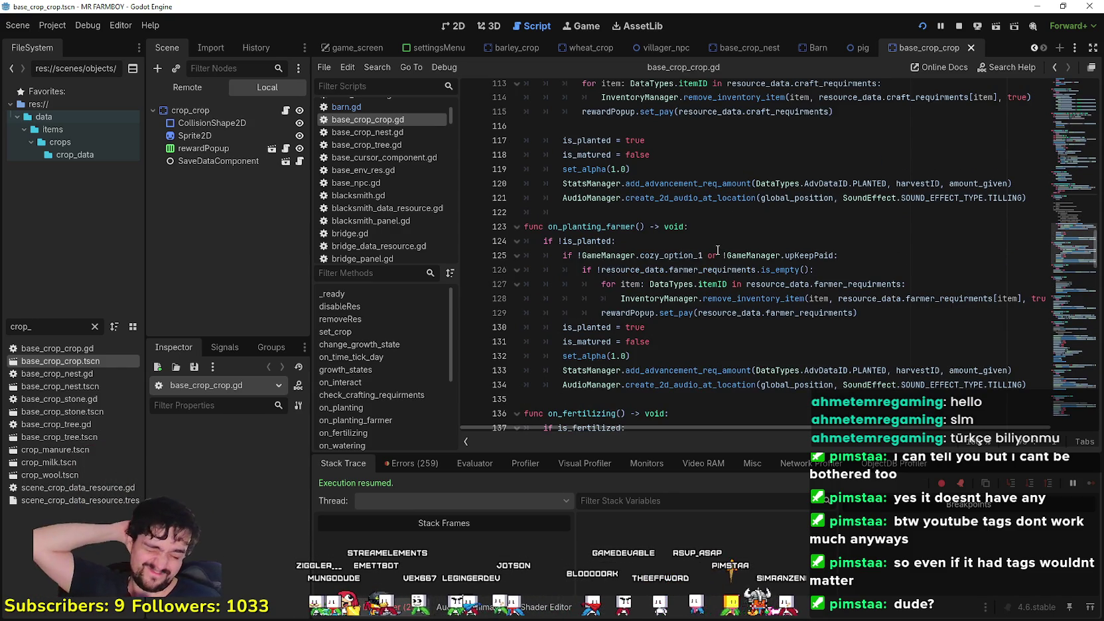
{"action": "scroll", "coordinate": [703, 242], "scroll_direction": "down", "scroll_amount": 1}
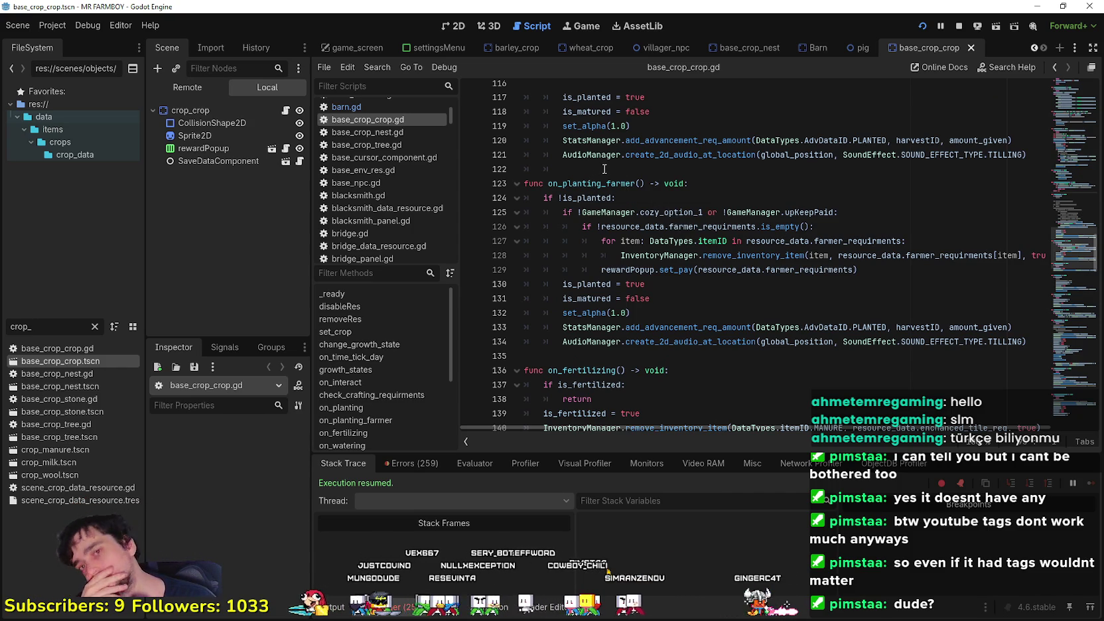
{"action": "scroll", "coordinate": [609, 161], "scroll_direction": "down", "scroll_amount": 2}
{"action": "left_click", "coordinate": [773, 272]}
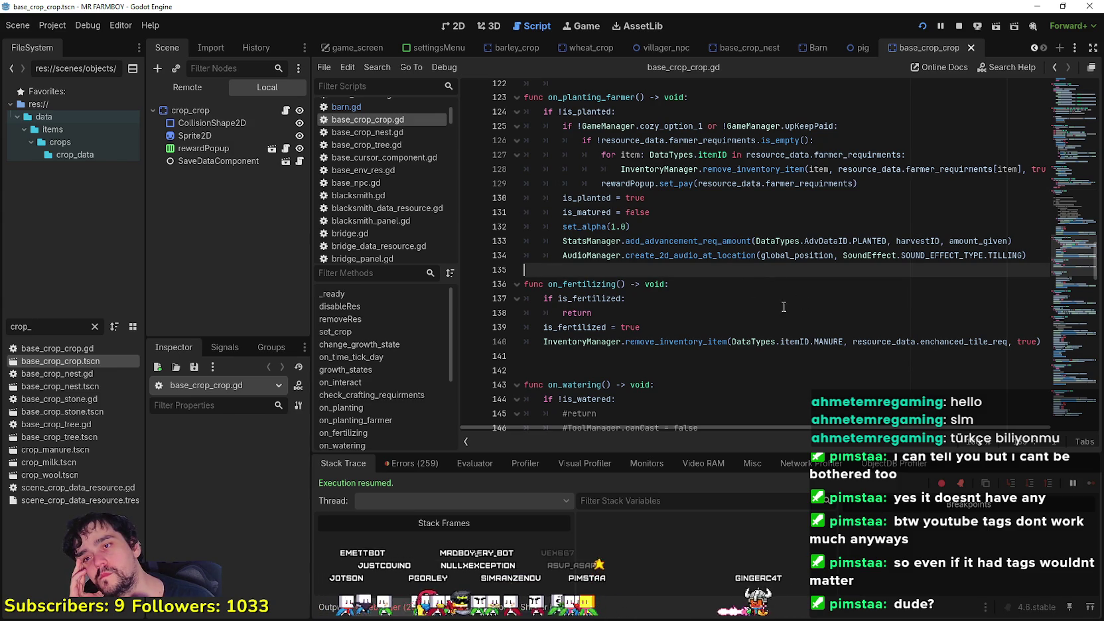
{"action": "scroll", "coordinate": [813, 322], "scroll_direction": "up", "scroll_amount": 2}
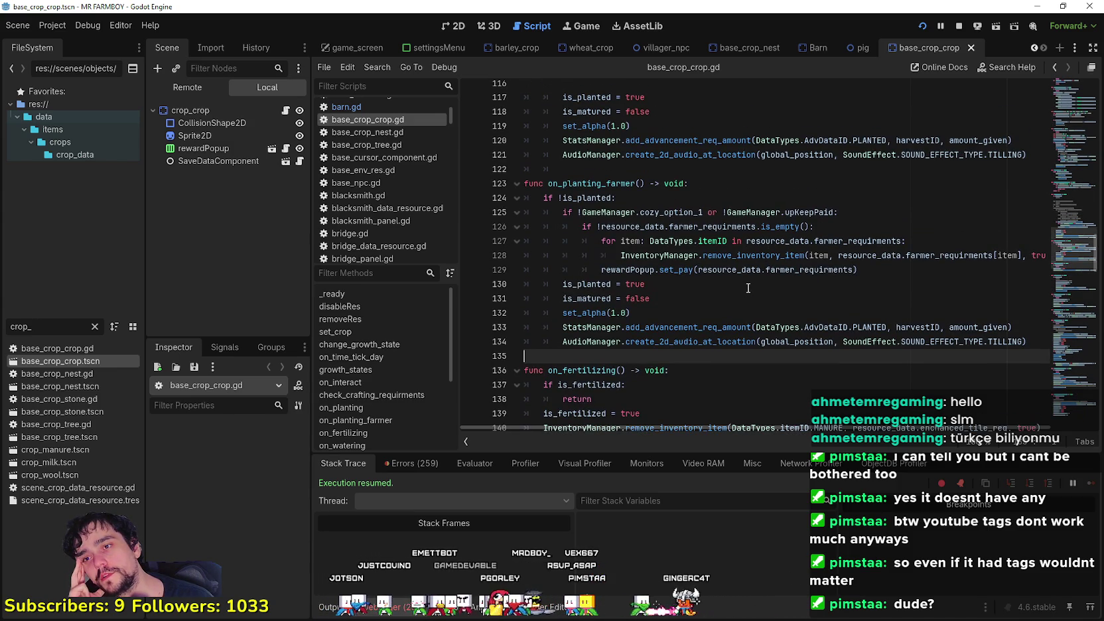
{"action": "scroll", "coordinate": [743, 287], "scroll_direction": "down", "scroll_amount": 8}
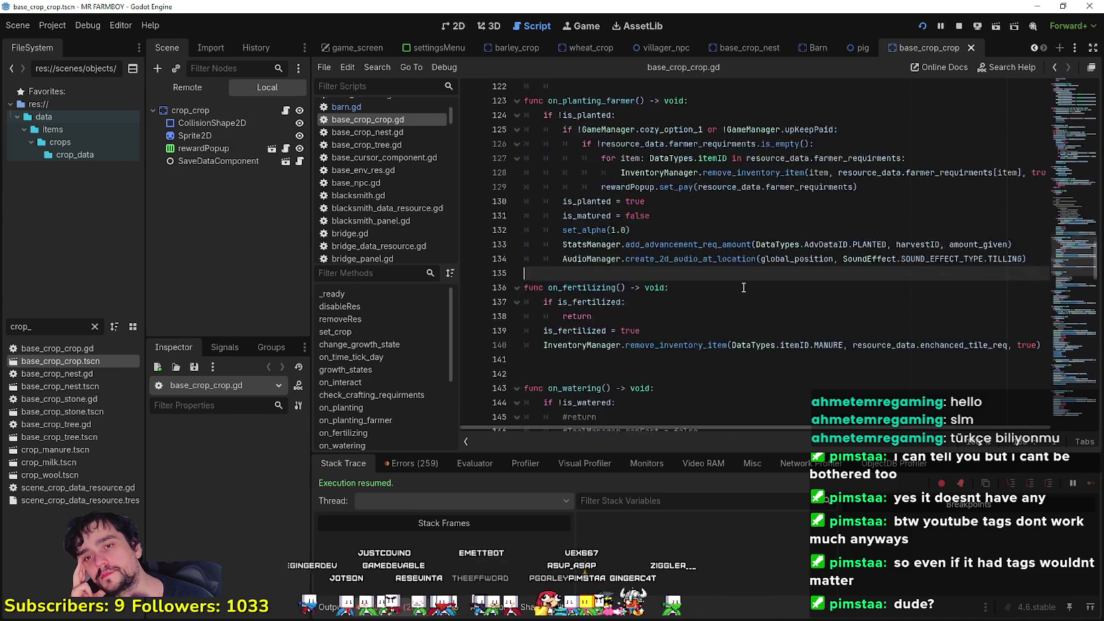
{"action": "scroll", "coordinate": [742, 288], "scroll_direction": "down", "scroll_amount": 3}
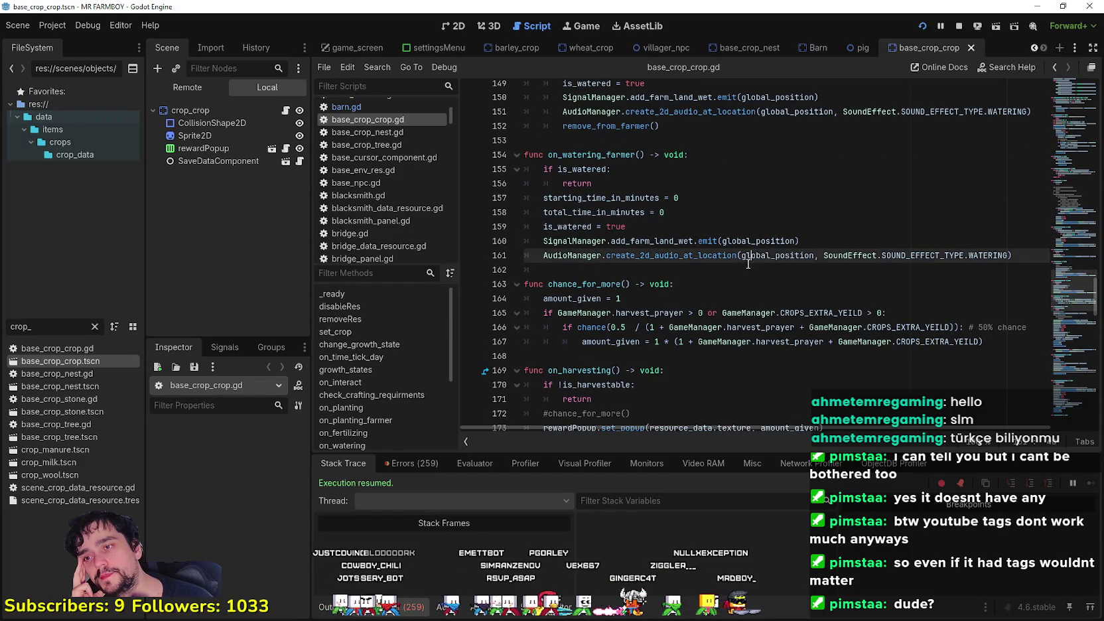
{"action": "scroll", "coordinate": [750, 262], "scroll_direction": "down", "scroll_amount": 4}
{"action": "left_click", "coordinate": [744, 240]}
{"action": "scroll", "coordinate": [746, 241], "scroll_direction": "down", "scroll_amount": 2}
{"action": "left_click", "coordinate": [747, 243]}
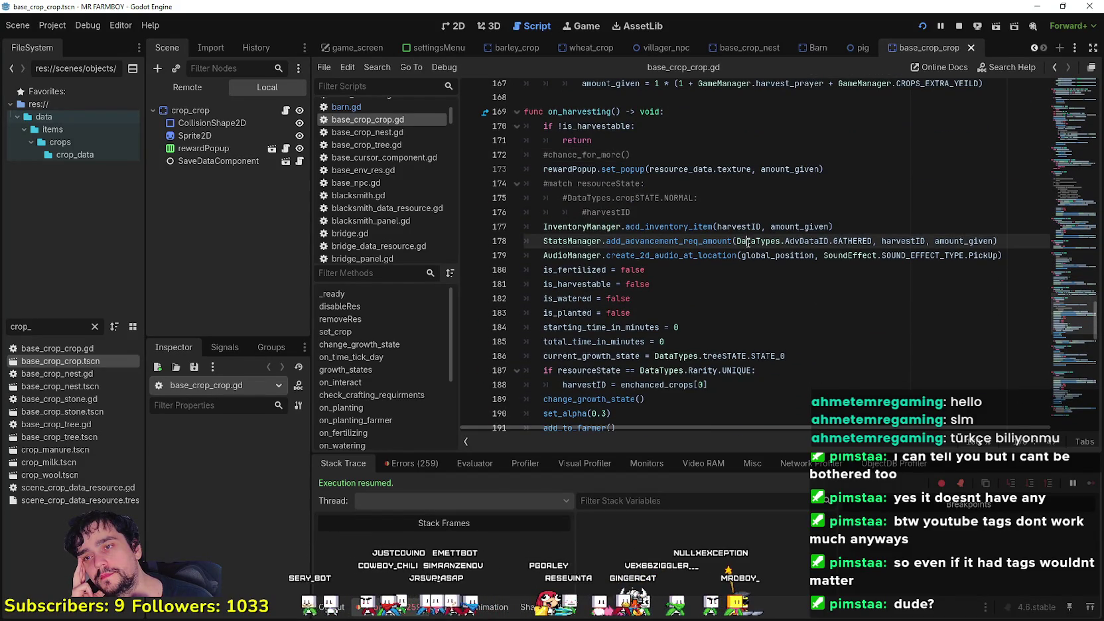
{"action": "scroll", "coordinate": [747, 242], "scroll_direction": "down", "scroll_amount": 3}
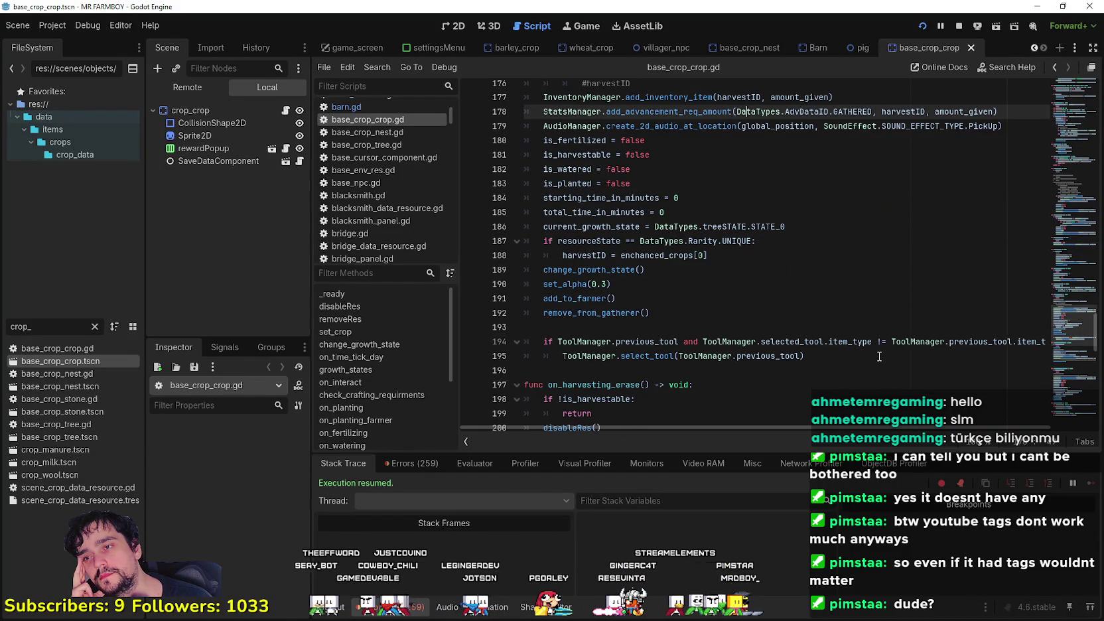
{"action": "scroll", "coordinate": [877, 355], "scroll_direction": "down", "scroll_amount": 3}
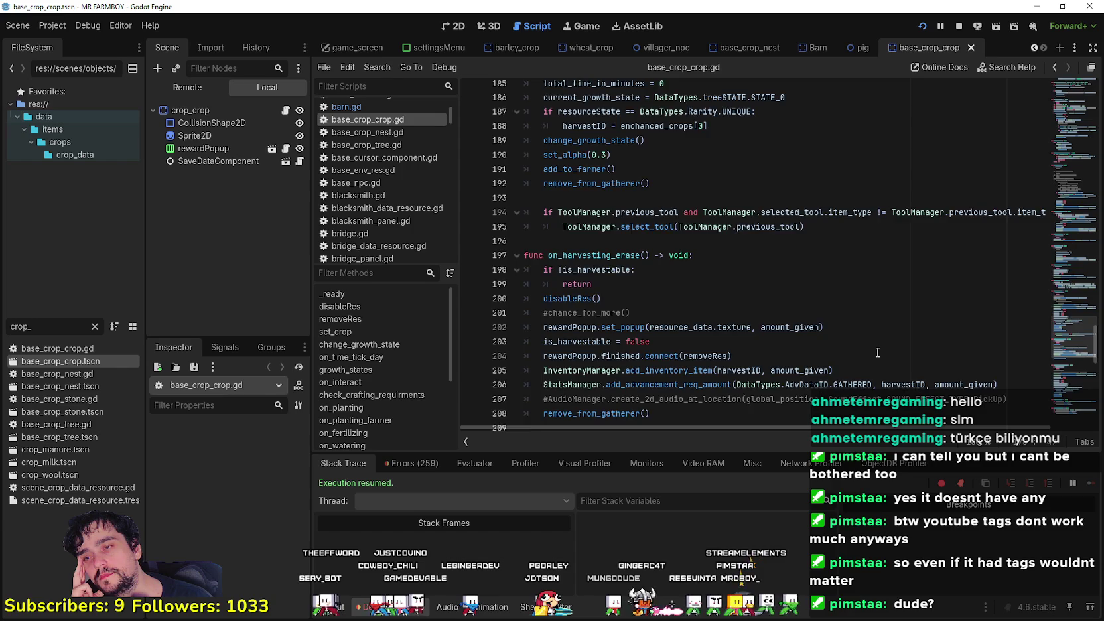
{"action": "scroll", "coordinate": [877, 353], "scroll_direction": "down", "scroll_amount": 4}
{"action": "scroll", "coordinate": [875, 350], "scroll_direction": "down", "scroll_amount": 5}
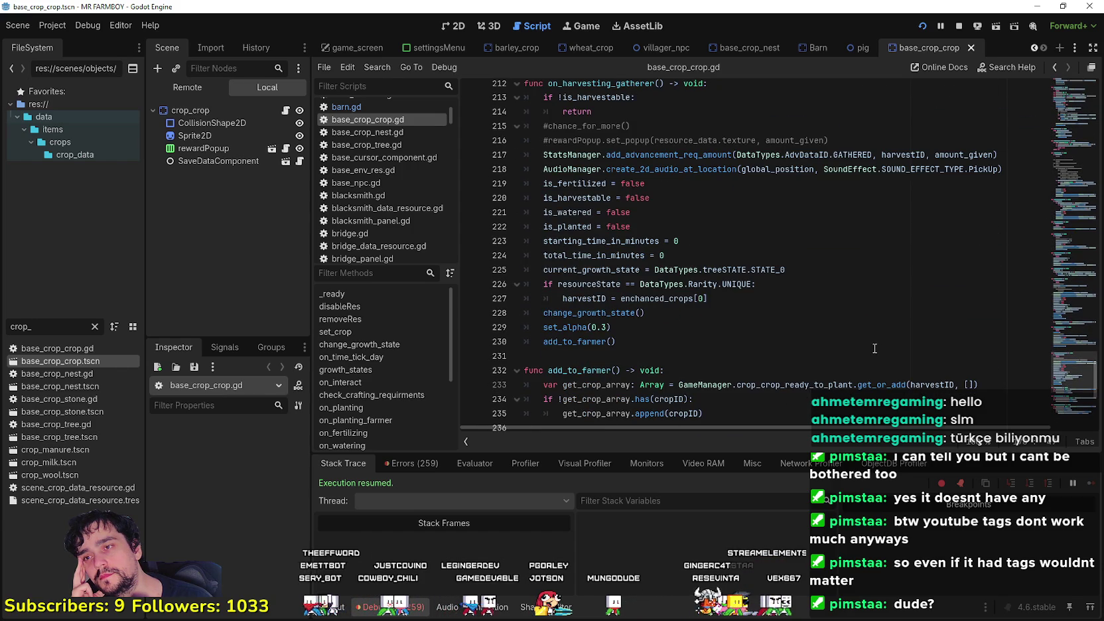
{"action": "mouse_move", "coordinate": [707, 299]}
{"action": "left_mouse_down"}
{"action": "mouse_move", "coordinate": [630, 292]}
{"action": "mouse_move", "coordinate": [541, 255]}
{"action": "mouse_move", "coordinate": [505, 270]}
{"action": "mouse_move", "coordinate": [511, 284]}
{"action": "left_mouse_up"}
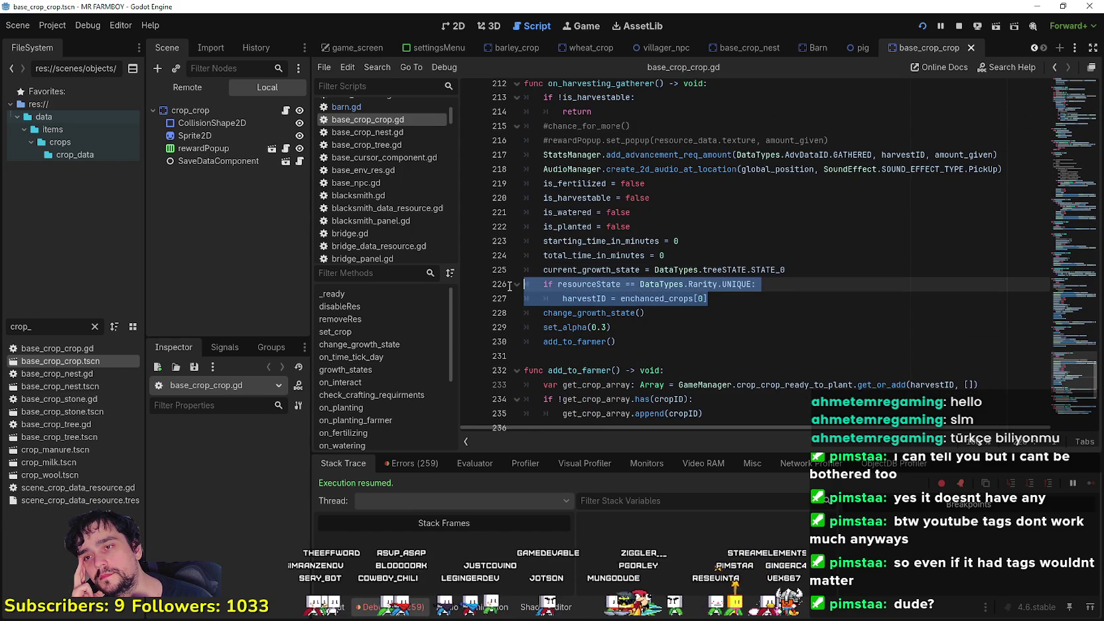
{"action": "left_click", "coordinate": [723, 286]}
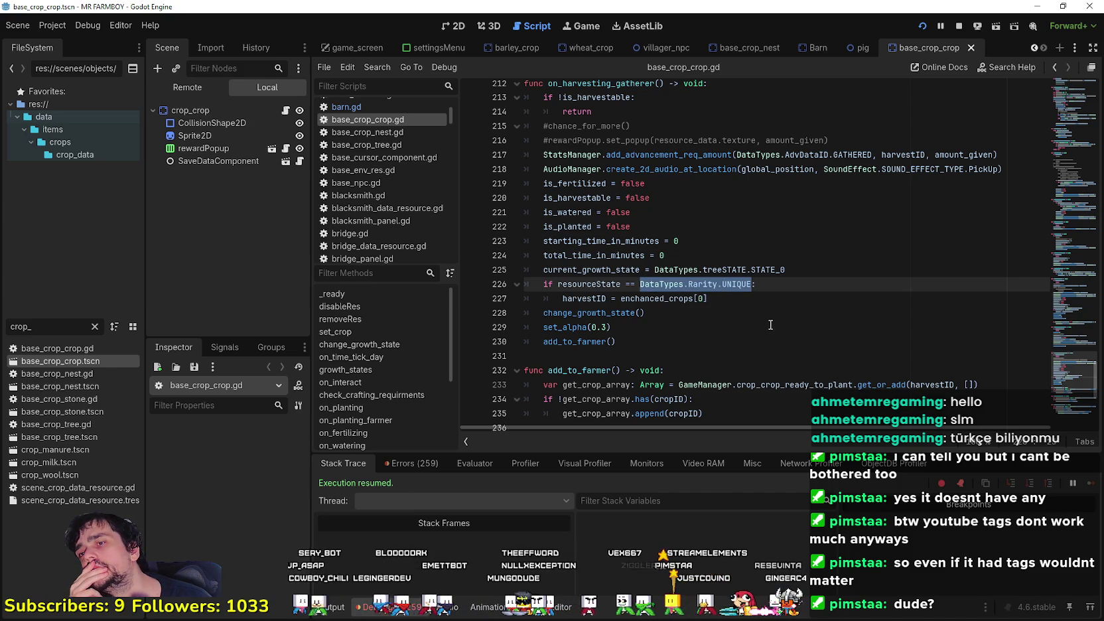
{"action": "scroll", "coordinate": [769, 315], "scroll_direction": "up", "scroll_amount": 1}
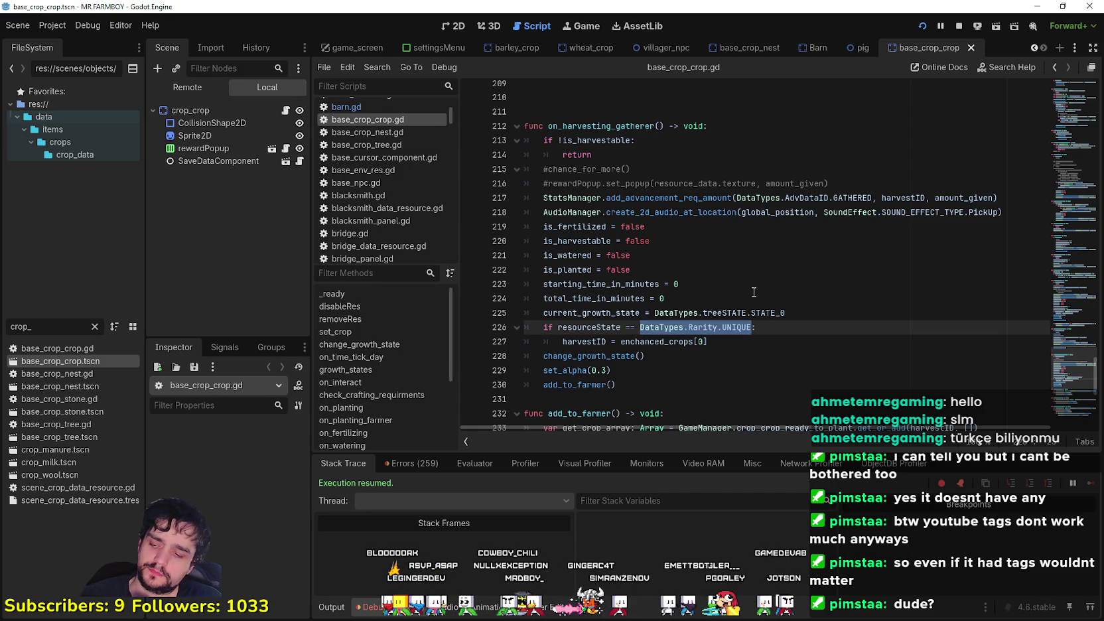
{"action": "left_click", "coordinate": [728, 281]}
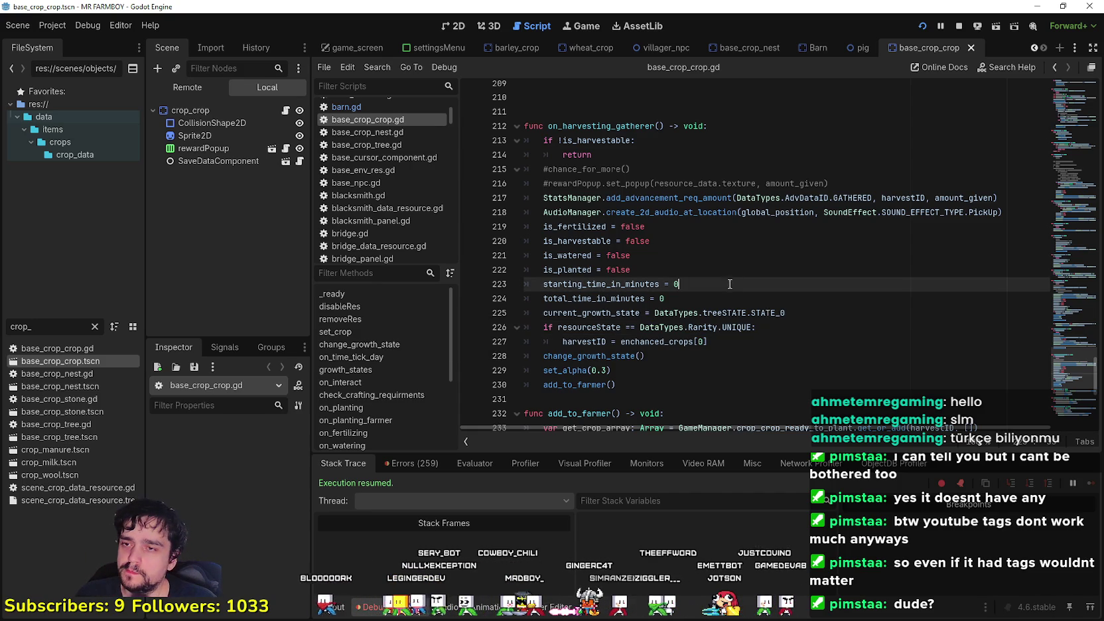
{"action": "left_click", "coordinate": [737, 302]}
{"action": "left_click", "coordinate": [815, 329]}
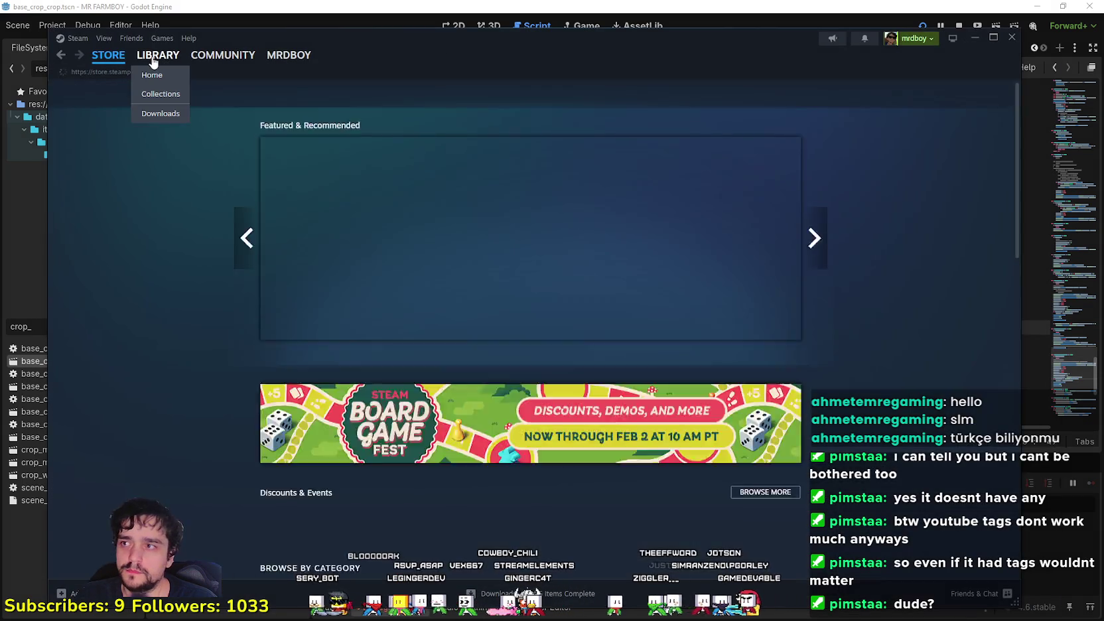
{"action": "left_click", "coordinate": [157, 55]}
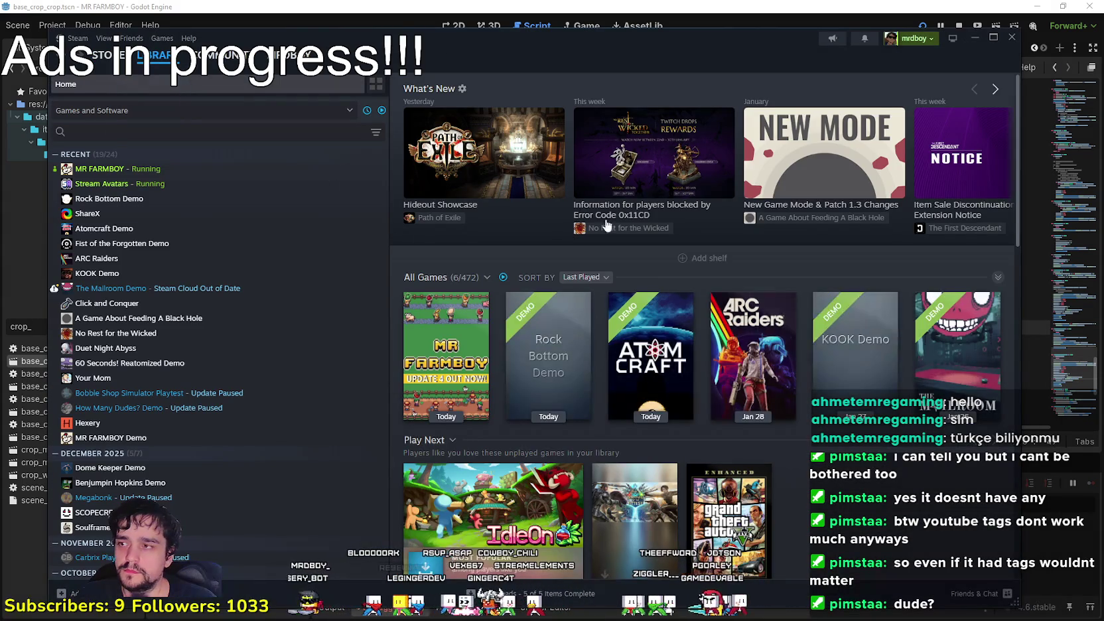
{"action": "left_click", "coordinate": [973, 41]}
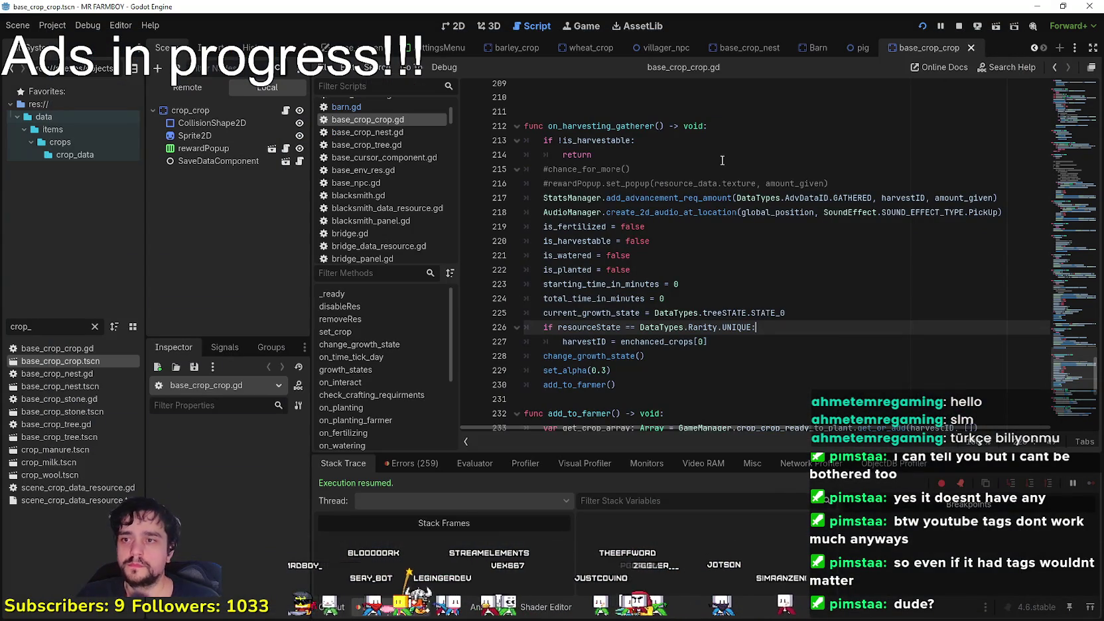
{"action": "left_click_drag", "start_coordinate": [543, 299], "coordinate": [543, 241]}
{"action": "left_click", "coordinate": [770, 305]}
{"action": "left_click_drag", "start_coordinate": [730, 341], "coordinate": [543, 270]}
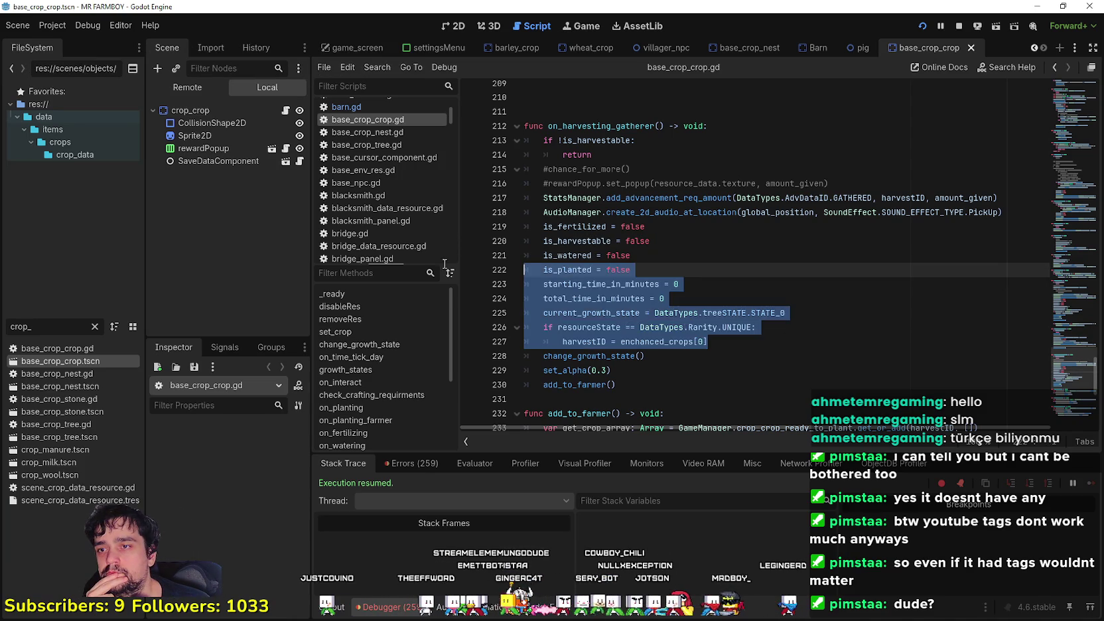
{"action": "left_click", "coordinate": [716, 327]}
{"action": "left_click_drag", "start_coordinate": [740, 320], "coordinate": [544, 269]}
{"action": "left_click", "coordinate": [751, 334]}
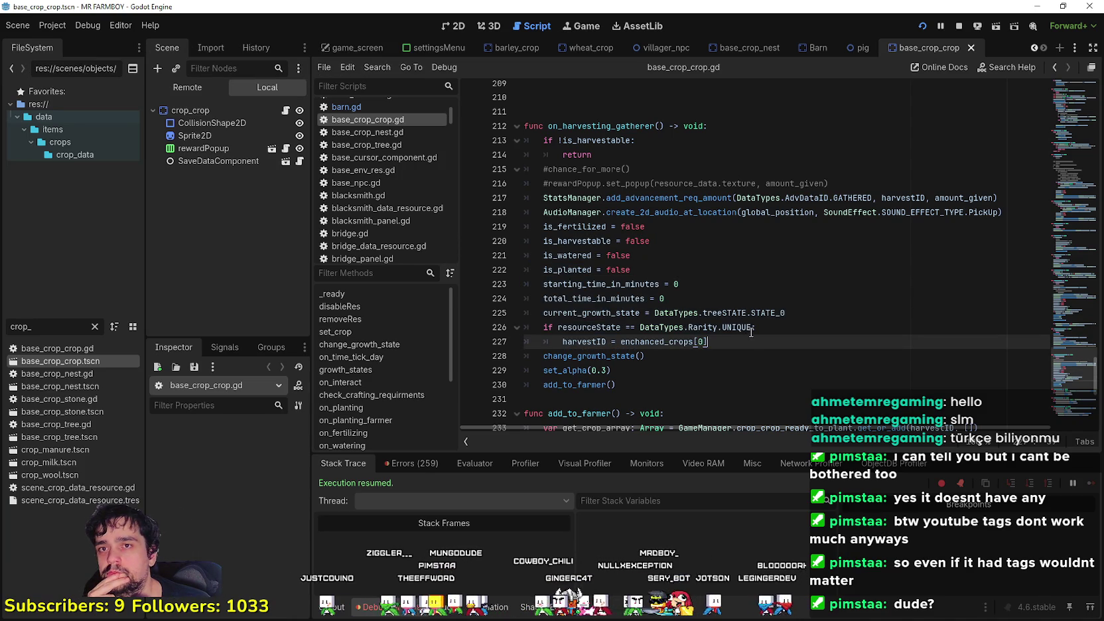
{"action": "left_click", "coordinate": [708, 397]}
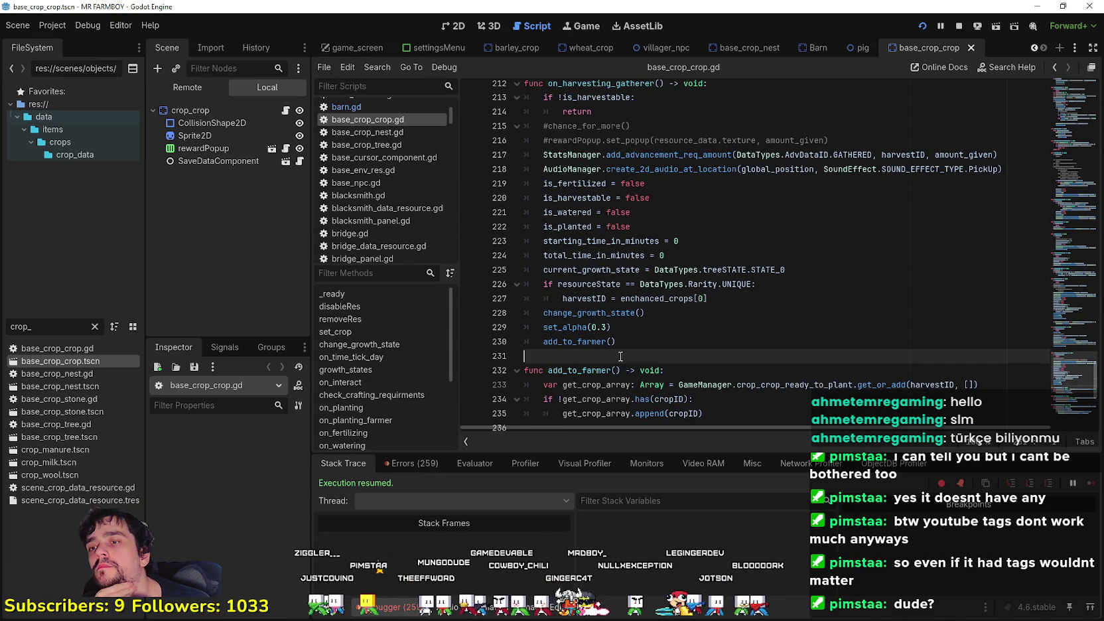
{"action": "scroll", "coordinate": [622, 351], "scroll_direction": "down", "scroll_amount": 4}
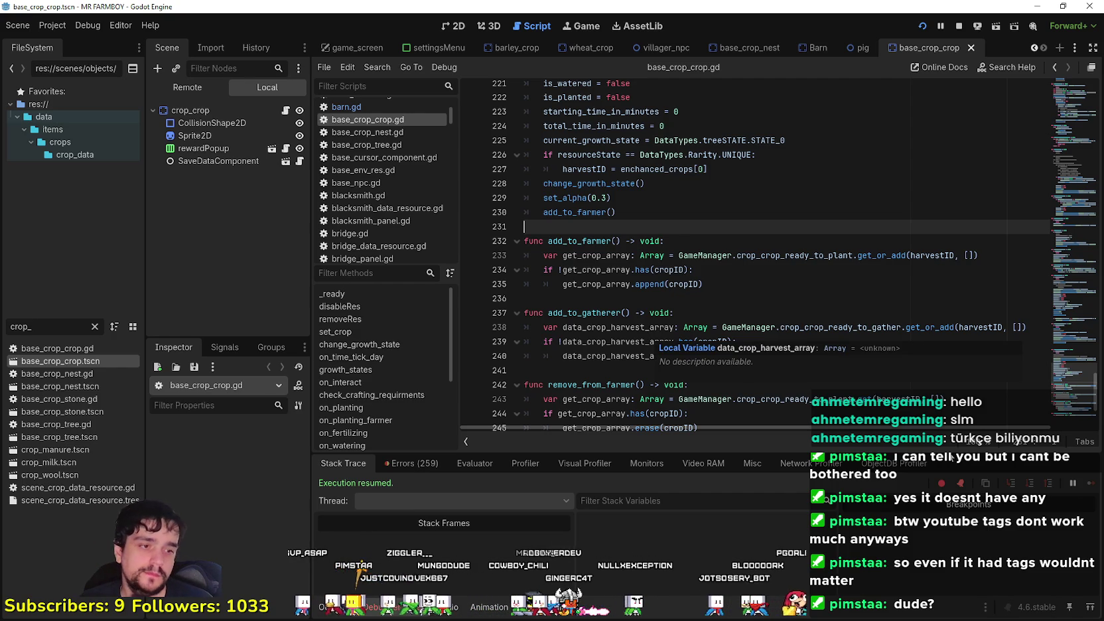
{"action": "key", "text": "alt+Tab"}
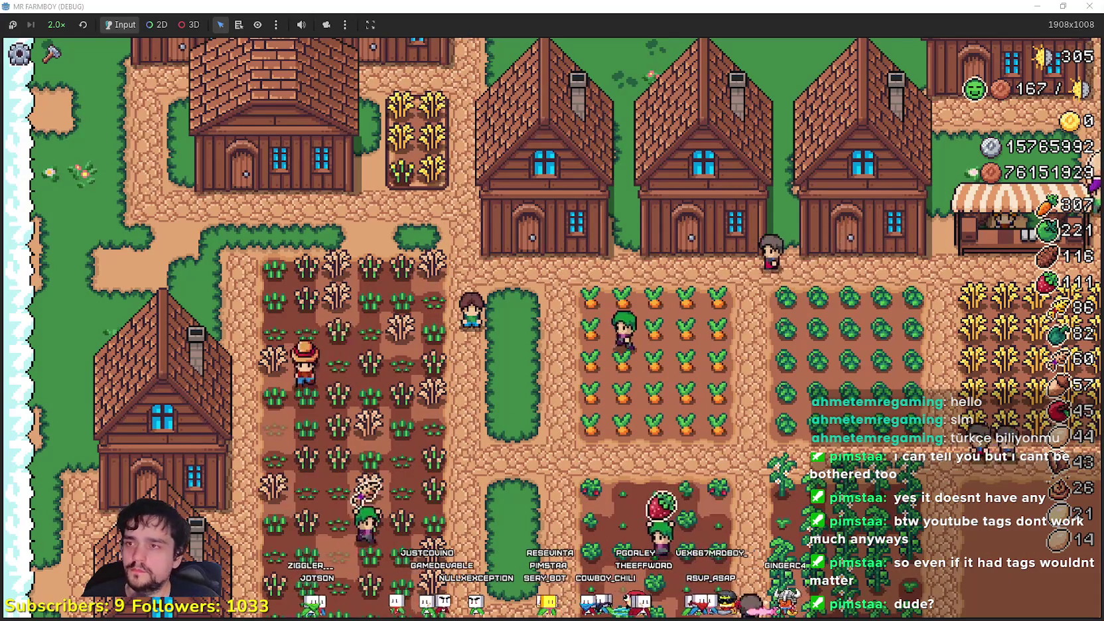
Walk the character up to the house door, then return to the crop script at line 236.
{"action": "key", "text": "w"}
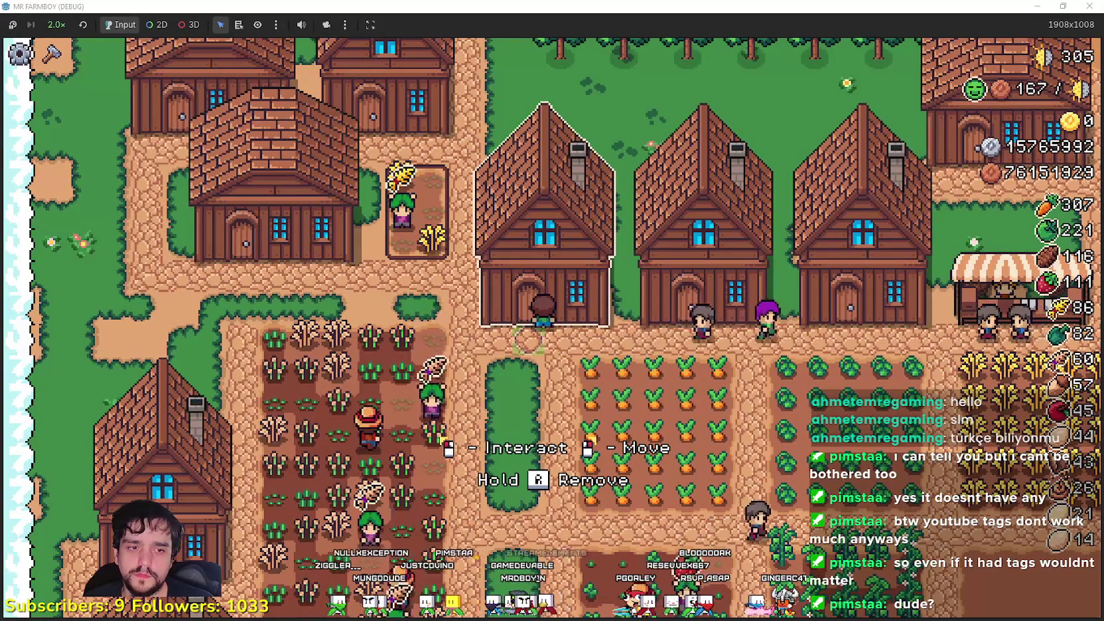
{"action": "key", "text": "alt+Tab"}
{"action": "left_click", "coordinate": [709, 298]}
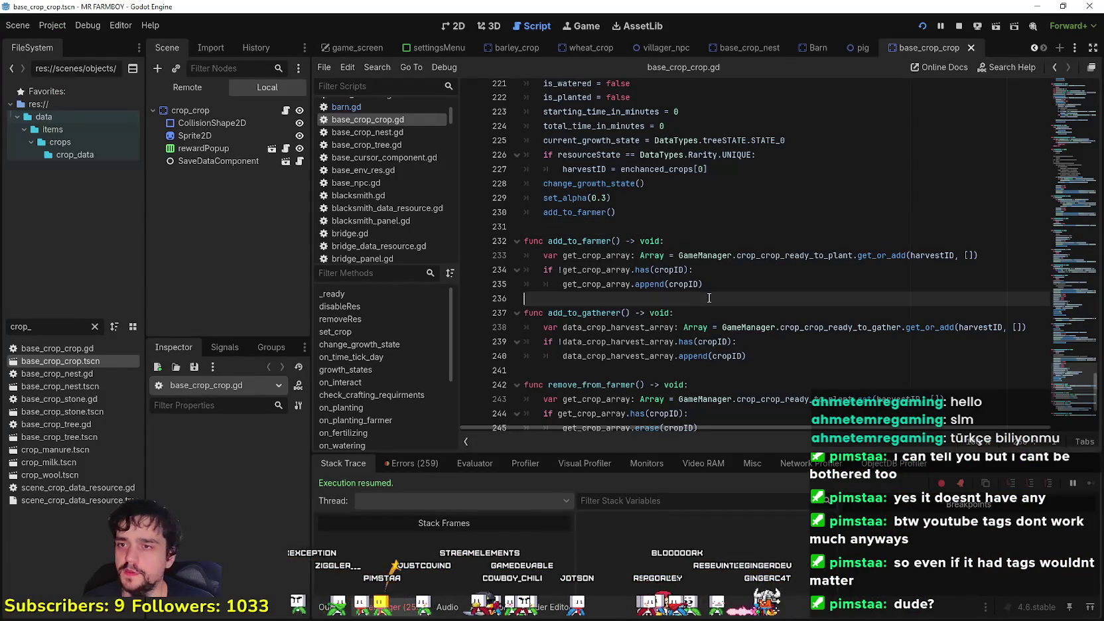
Highlight the UNIQUE rarity check on lines 226–227 and the resourceState condition on line 187.
{"action": "scroll", "coordinate": [723, 206], "scroll_direction": "up", "scroll_amount": 1}
{"action": "mouse_move", "coordinate": [786, 199]}
{"action": "left_mouse_down"}
{"action": "mouse_move", "coordinate": [537, 170]}
{"action": "mouse_move", "coordinate": [539, 181]}
{"action": "left_mouse_up"}
{"action": "left_click_drag", "start_coordinate": [708, 212], "coordinate": [506, 199]}
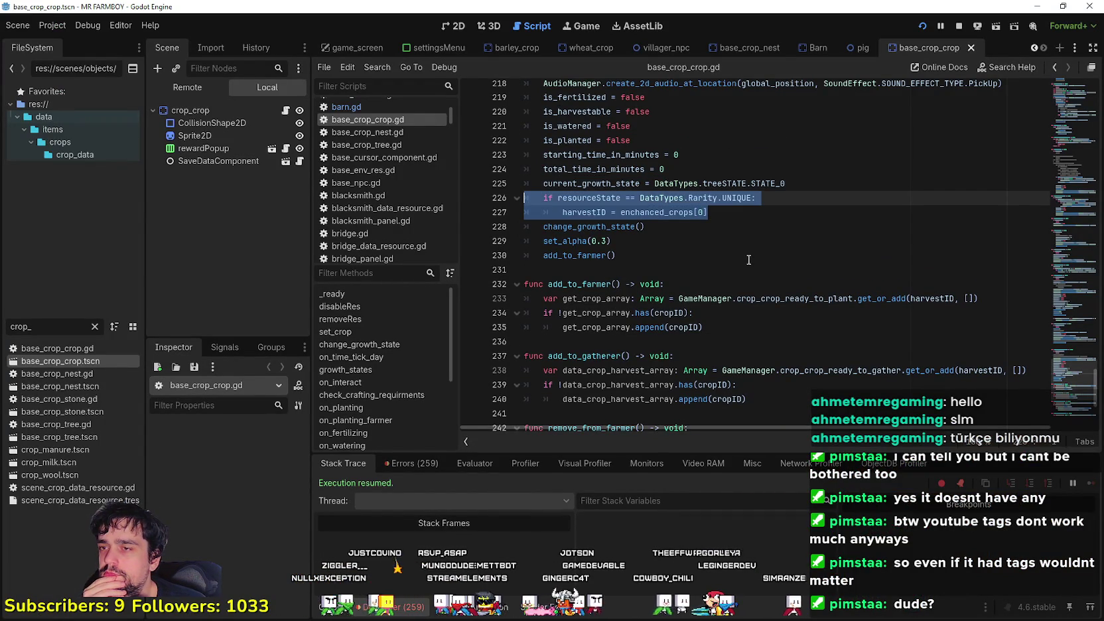
{"action": "left_click", "coordinate": [726, 213]}
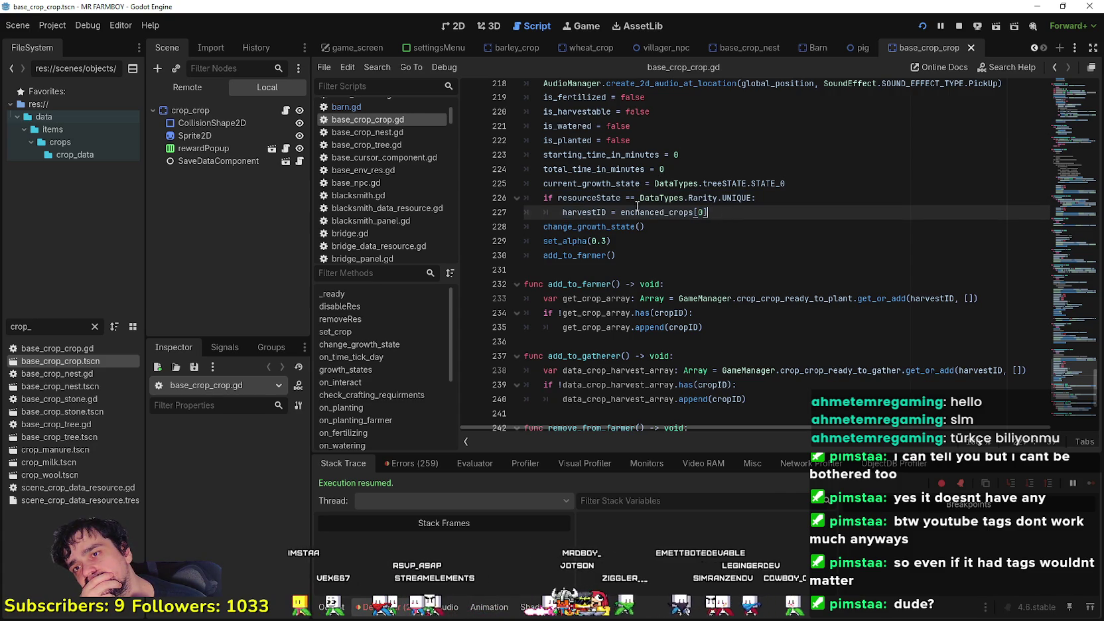
{"action": "left_click", "coordinate": [479, 197], "text": "shift"}
{"action": "scroll", "coordinate": [625, 235], "scroll_direction": "up", "scroll_amount": 4}
{"action": "scroll", "coordinate": [617, 179], "scroll_direction": "up", "scroll_amount": 7}
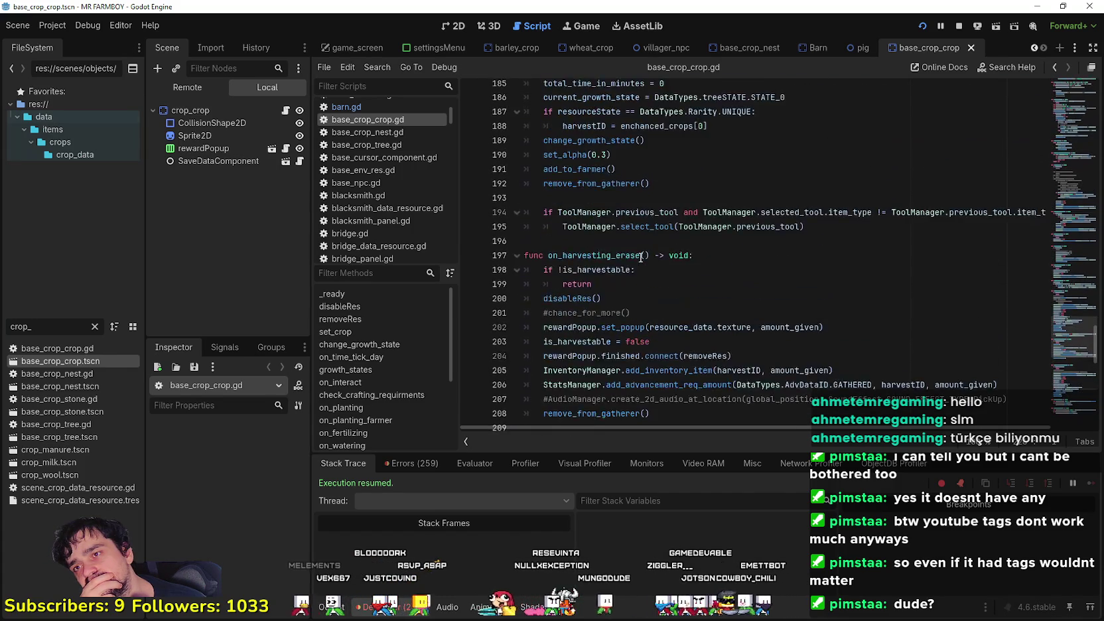
{"action": "scroll", "coordinate": [641, 257], "scroll_direction": "up", "scroll_amount": 2}
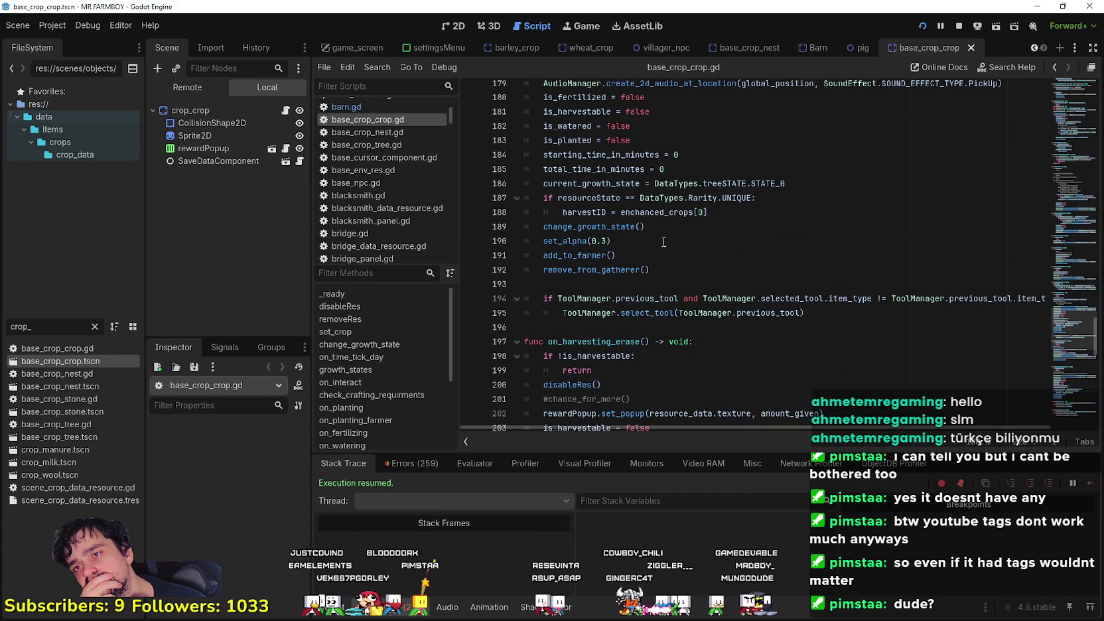
{"action": "left_click_drag", "start_coordinate": [750, 199], "coordinate": [568, 193]}
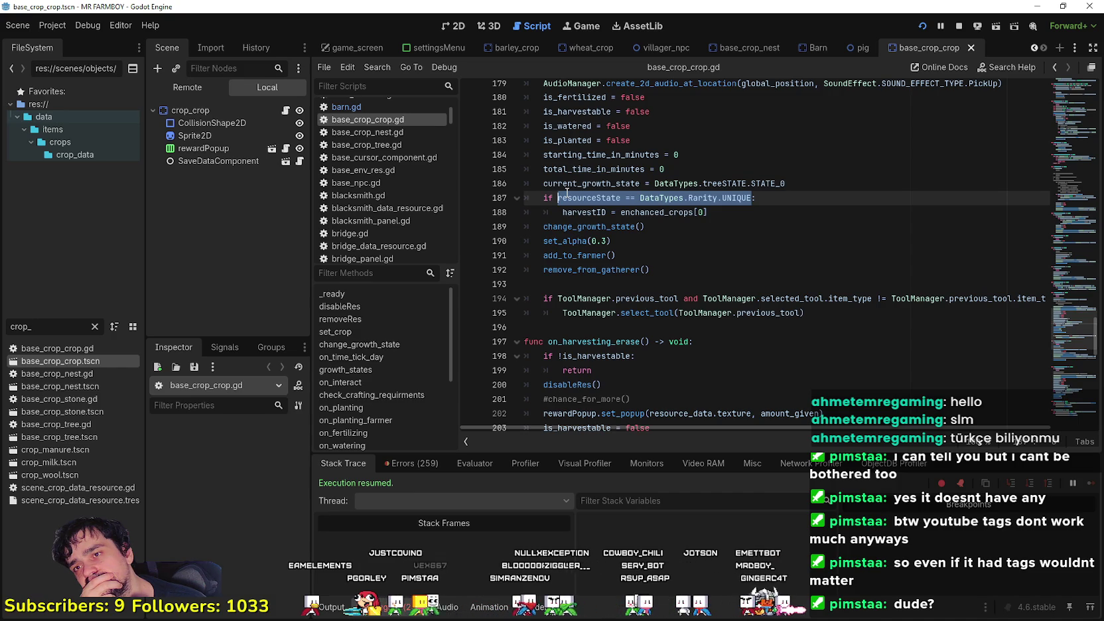
Re-examine the line 226–227 harvestID reset, then select the crop_crop node for its properties.
{"action": "scroll", "coordinate": [567, 192], "scroll_direction": "up", "scroll_amount": 4}
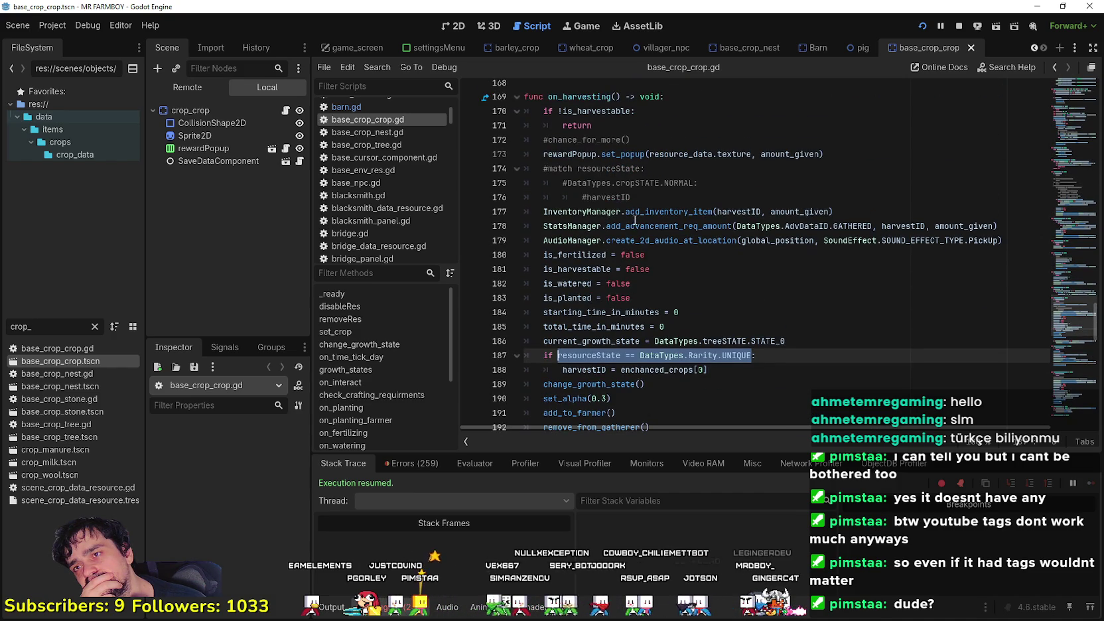
{"action": "scroll", "coordinate": [634, 220], "scroll_direction": "down", "scroll_amount": 14}
{"action": "scroll", "coordinate": [634, 213], "scroll_direction": "down", "scroll_amount": 3}
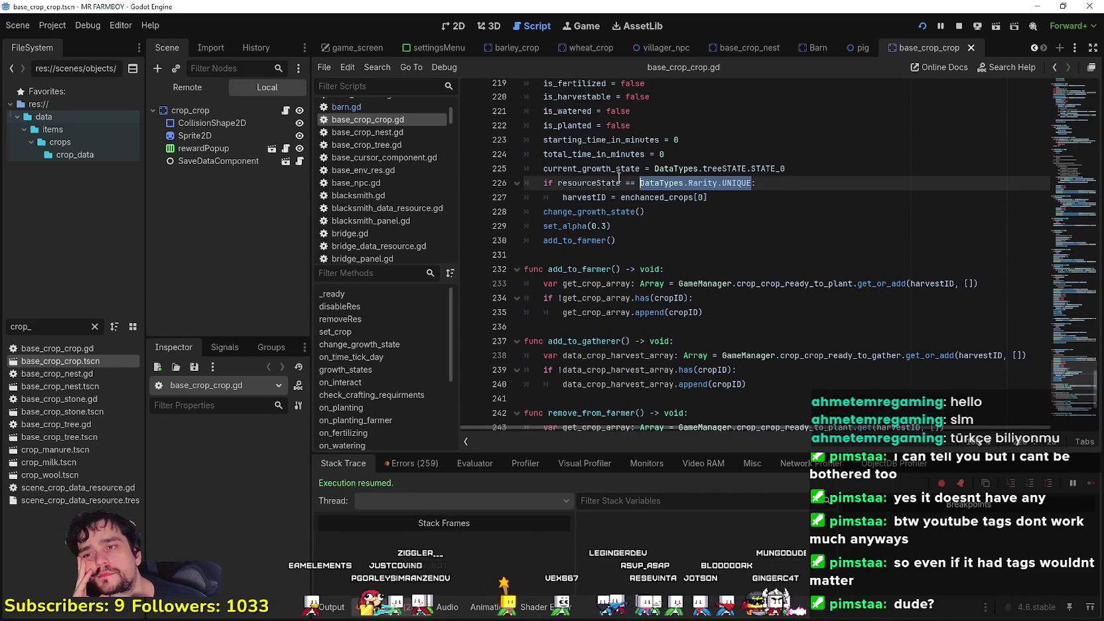
{"action": "left_click_drag", "start_coordinate": [628, 179], "coordinate": [580, 179]}
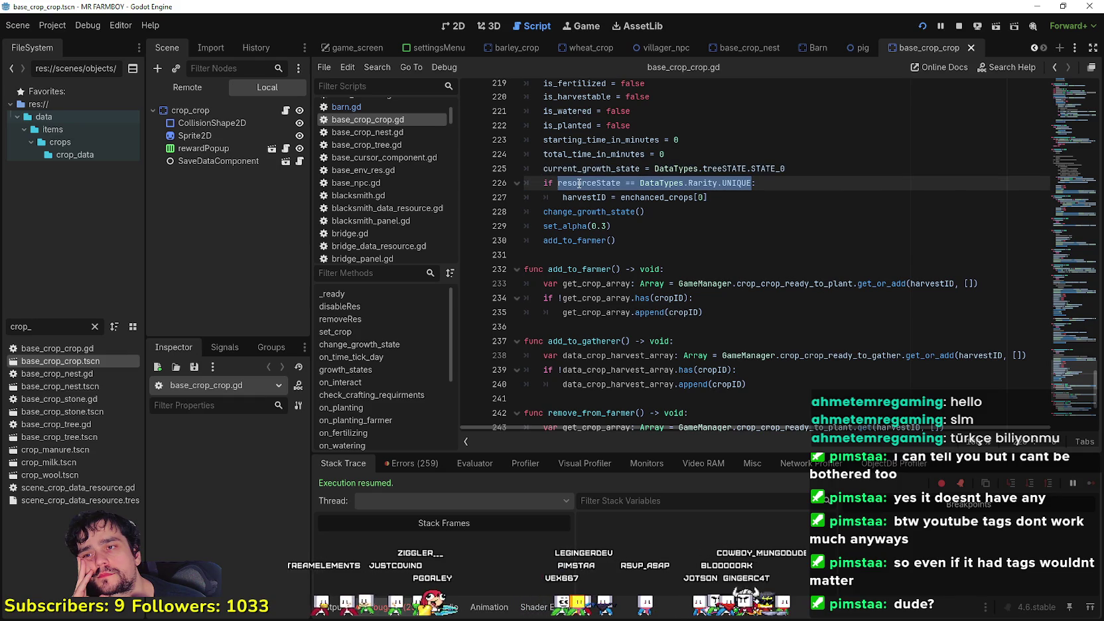
{"action": "double_click", "coordinate": [585, 196]}
{"action": "left_click_drag", "start_coordinate": [724, 203], "coordinate": [552, 185]}
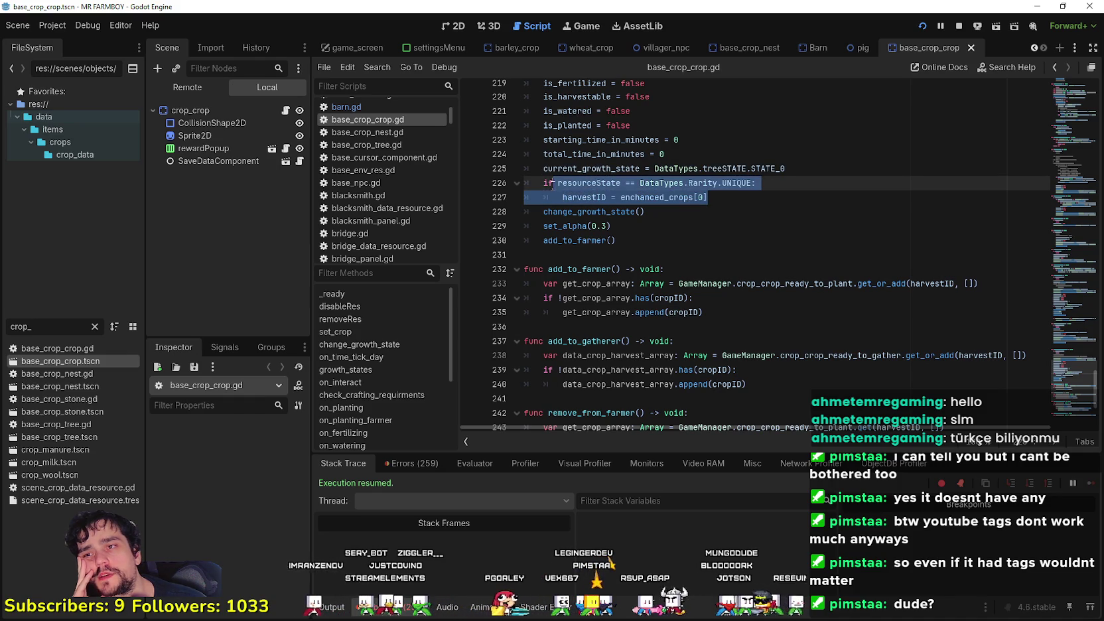
{"action": "scroll", "coordinate": [763, 247], "scroll_direction": "up", "scroll_amount": 3}
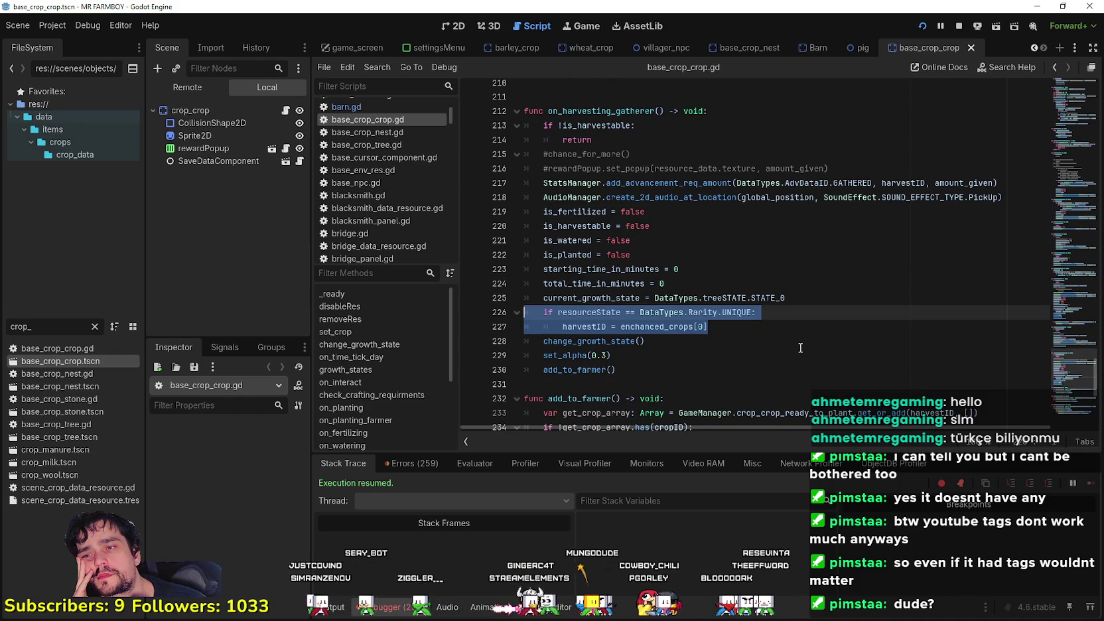
{"action": "double_click", "coordinate": [587, 327]}
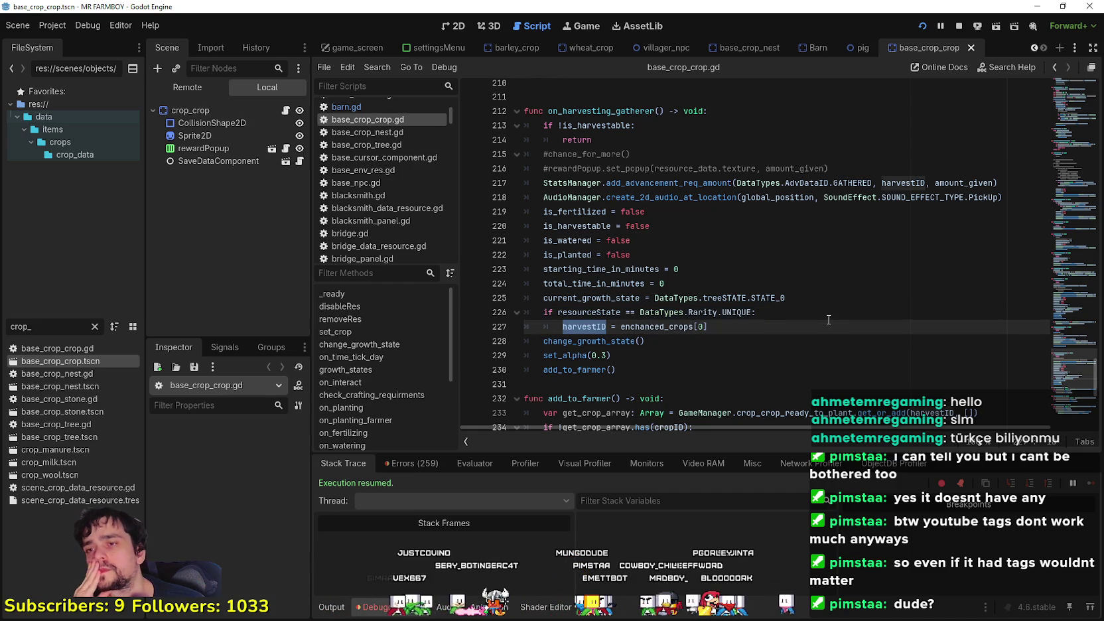
{"action": "left_click", "coordinate": [586, 312]}
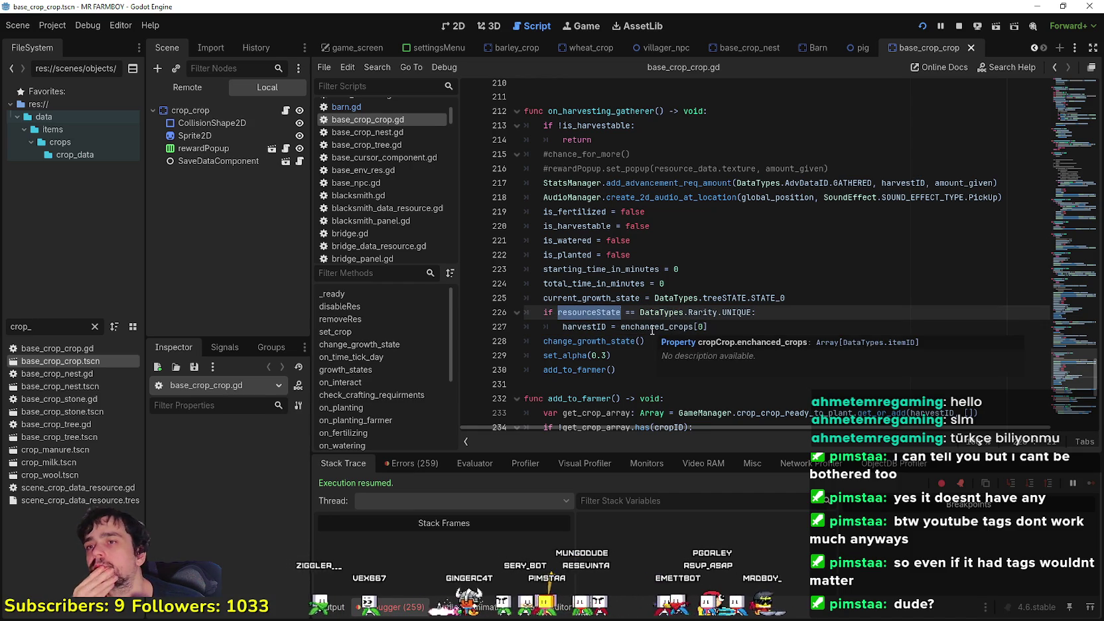
{"action": "left_click", "coordinate": [220, 110]}
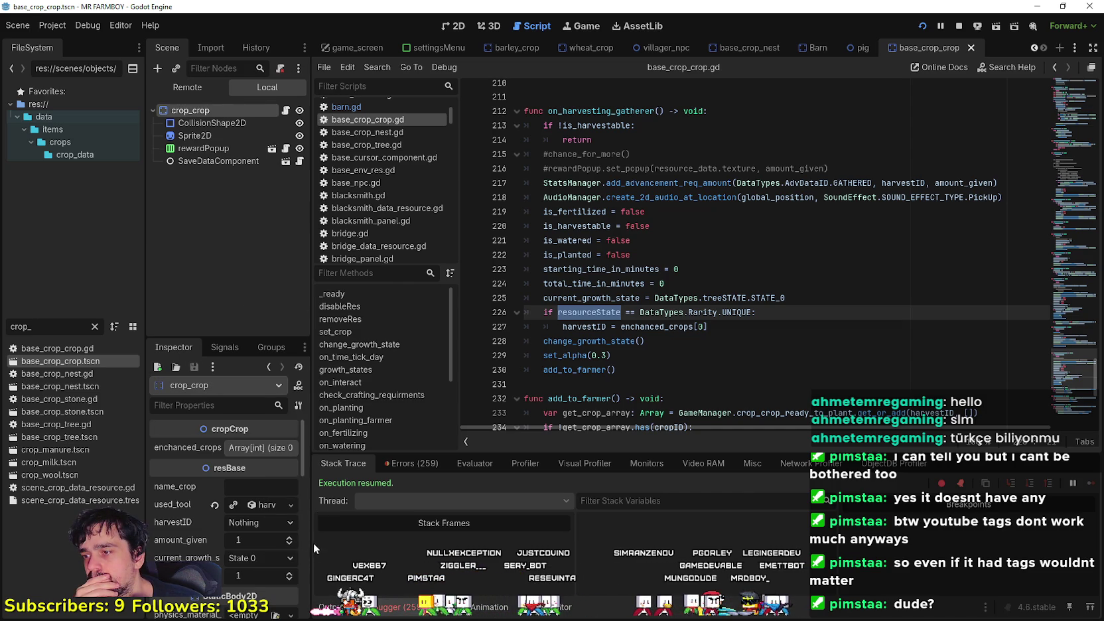
Widen the Scene and Inspector docks so crop_crop's property values read fully.
{"action": "left_click_drag", "start_coordinate": [310, 542], "coordinate": [375, 536]}
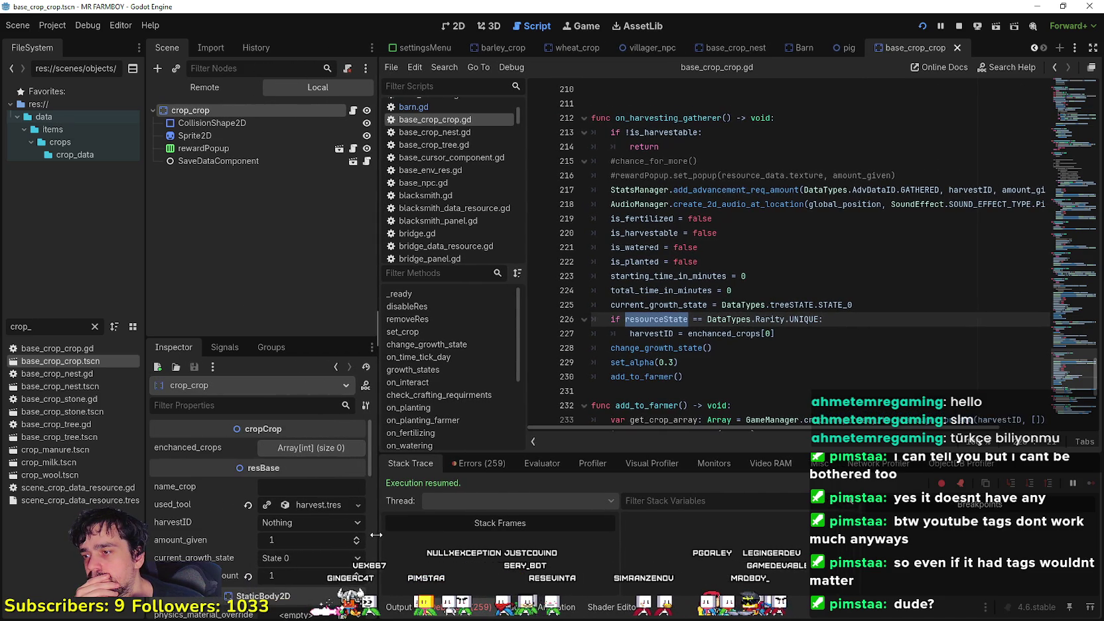
{"action": "scroll", "coordinate": [216, 550], "scroll_direction": "down", "scroll_amount": 2}
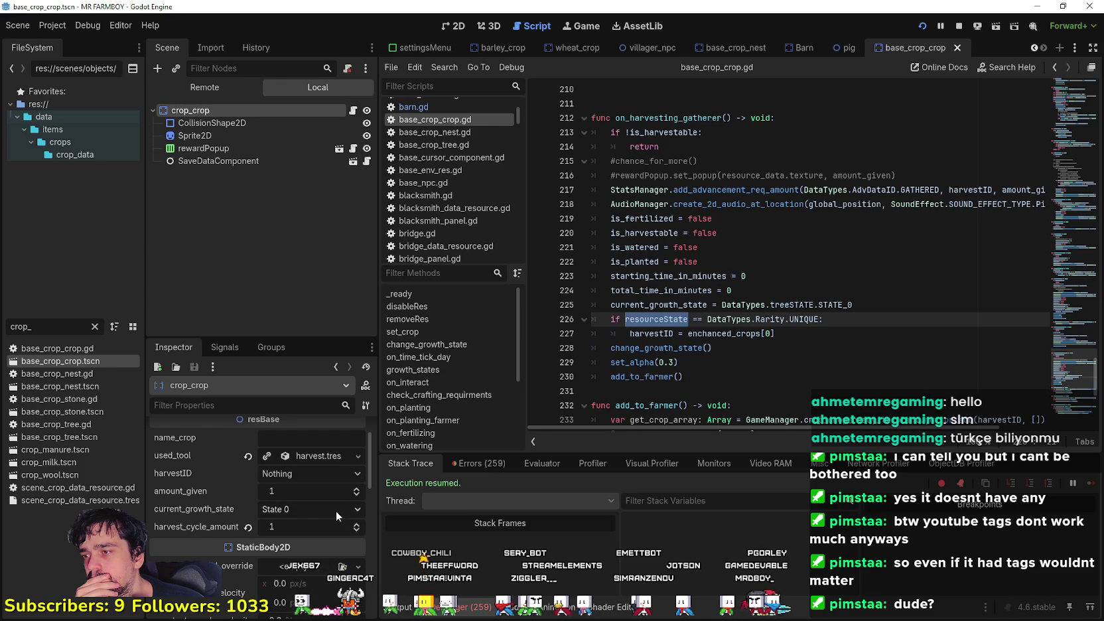
{"action": "scroll", "coordinate": [336, 511], "scroll_direction": "down", "scroll_amount": 2}
{"action": "scroll", "coordinate": [242, 543], "scroll_direction": "up", "scroll_amount": 4}
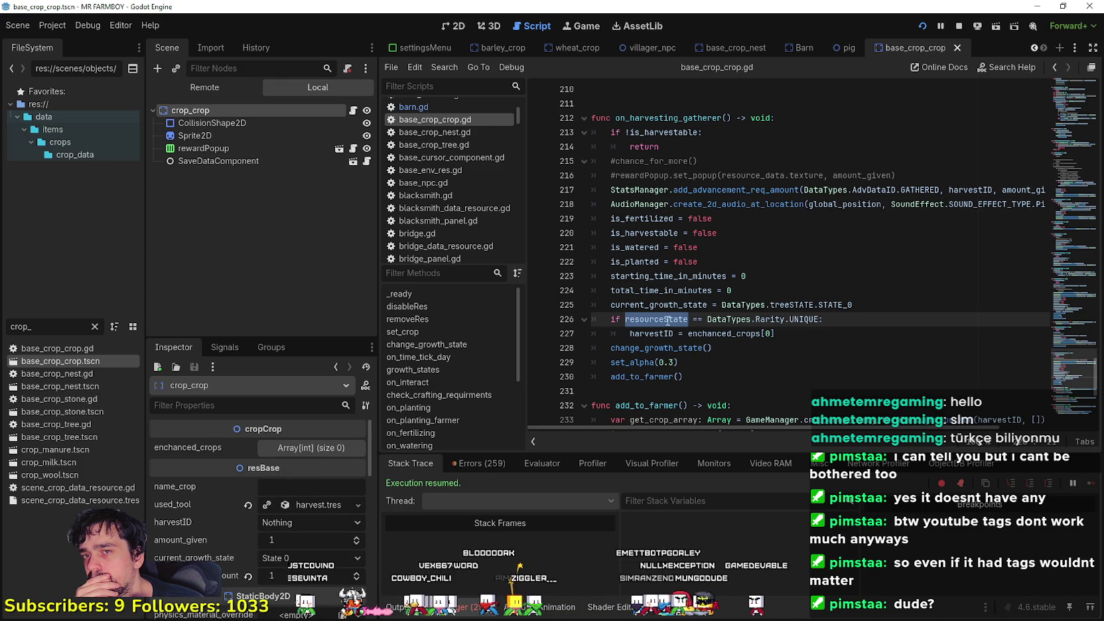
{"action": "mouse_move", "coordinate": [667, 319]}
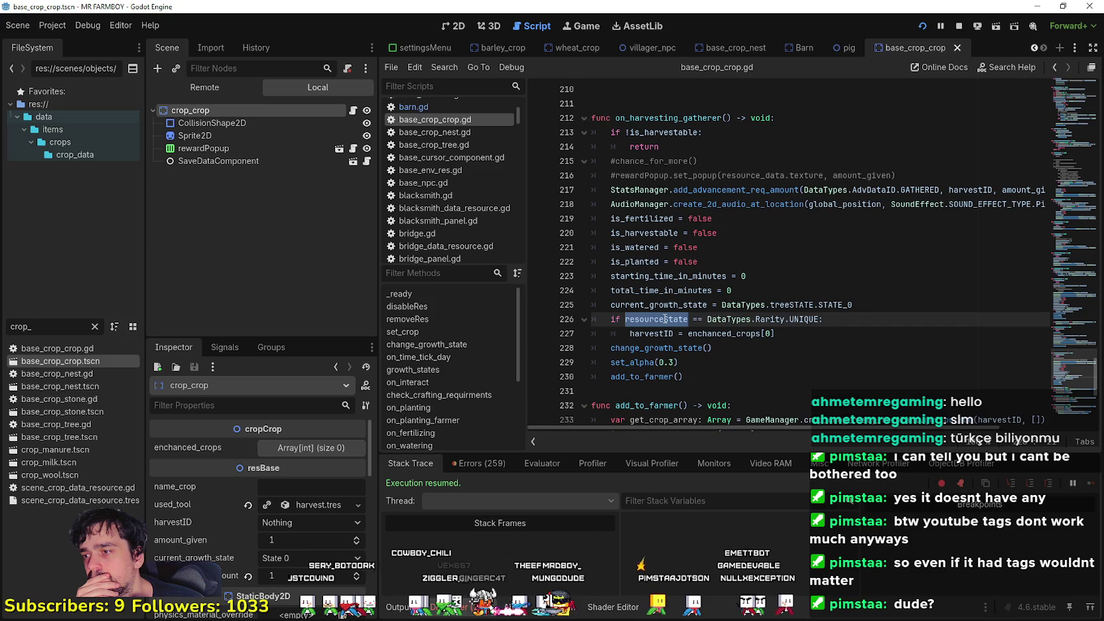
Scroll the script up to its top, then jump back to the code around line 27.
{"action": "scroll", "coordinate": [663, 320], "scroll_direction": "up", "scroll_amount": 10}
{"action": "scroll", "coordinate": [655, 321], "scroll_direction": "up", "scroll_amount": 10}
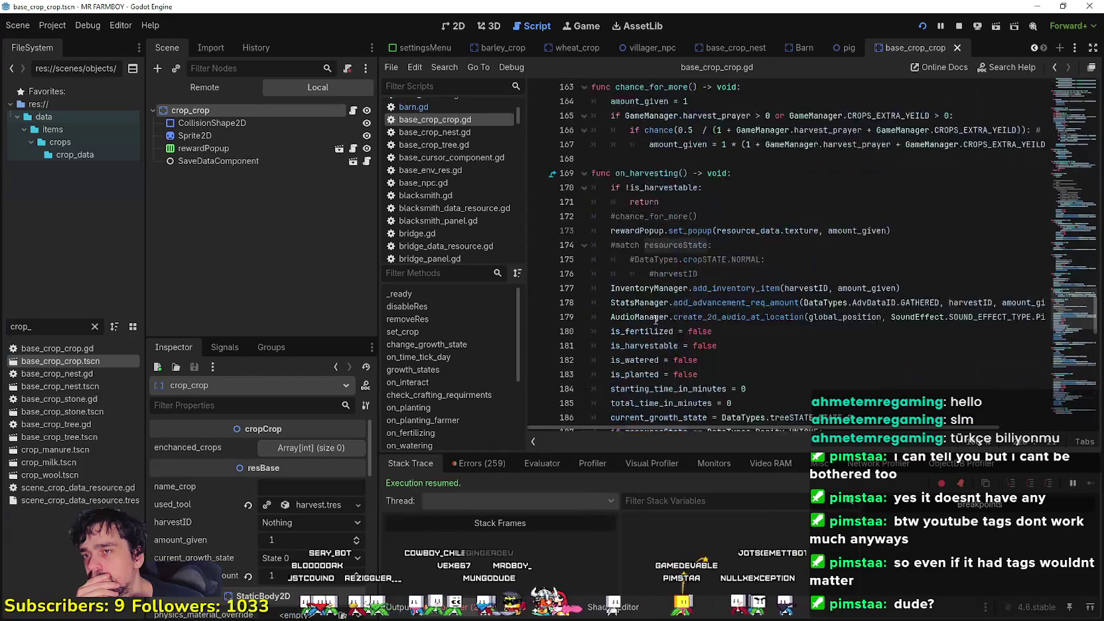
{"action": "scroll", "coordinate": [655, 320], "scroll_direction": "up", "scroll_amount": 13}
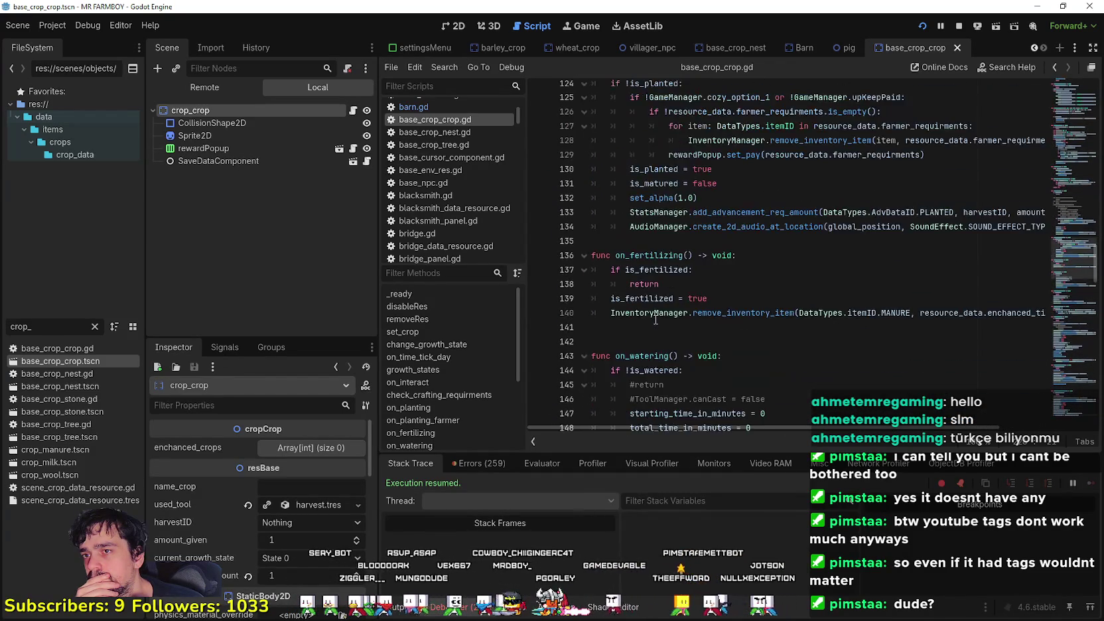
{"action": "scroll", "coordinate": [655, 319], "scroll_direction": "up", "scroll_amount": 11}
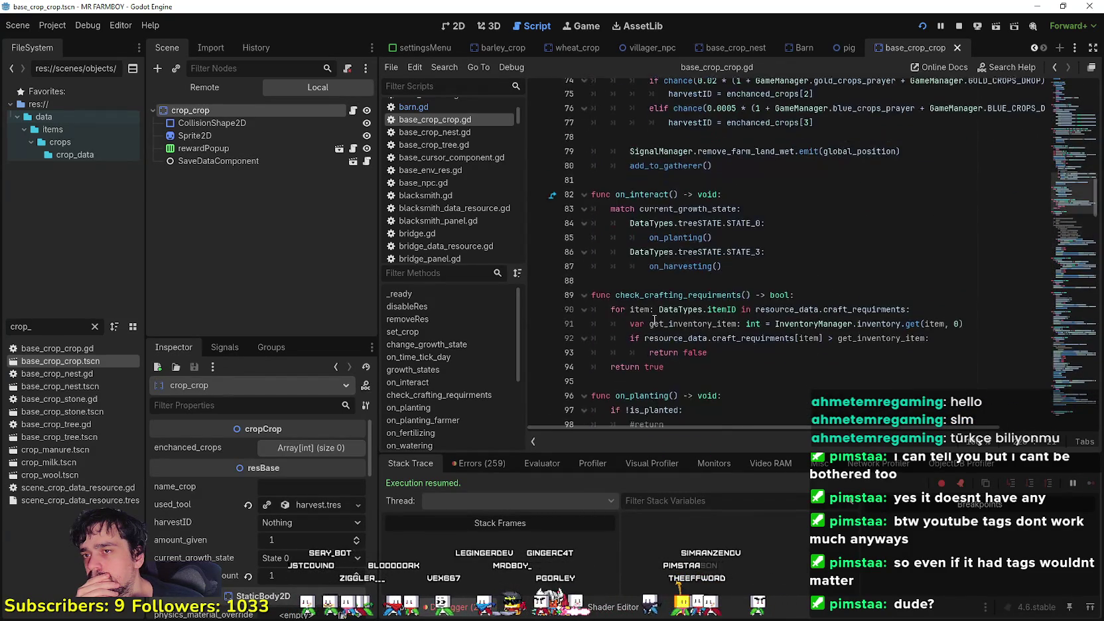
{"action": "scroll", "coordinate": [1012, 121], "scroll_direction": "up", "scroll_amount": 12}
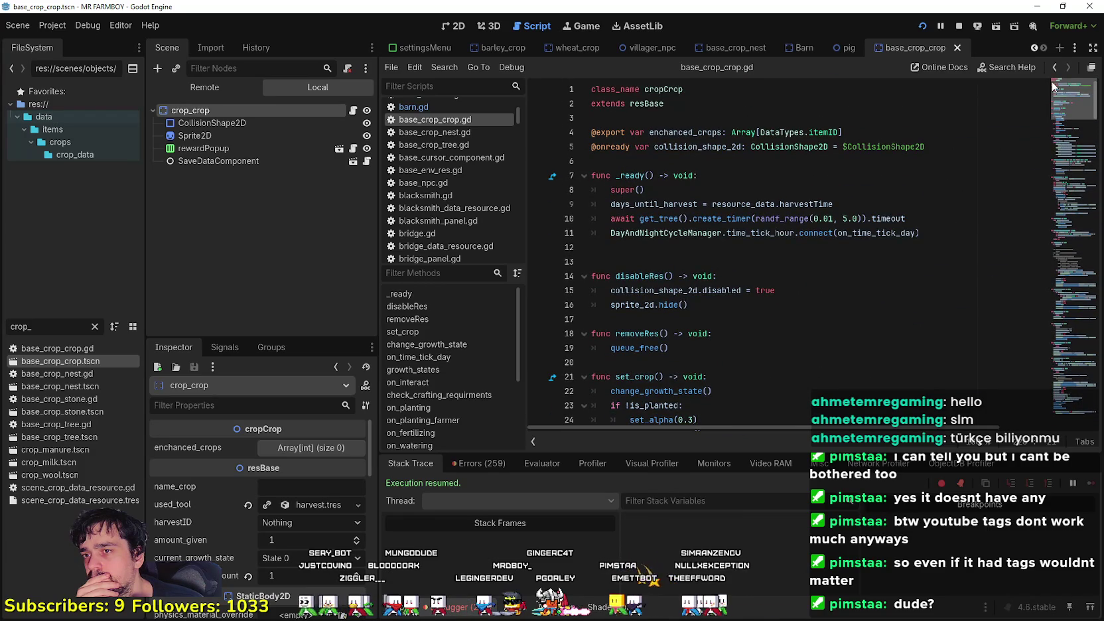
{"action": "left_click", "coordinate": [1044, 134]}
{"action": "scroll", "coordinate": [725, 213], "scroll_direction": "down", "scroll_amount": 4}
Search for resourceState, stepping through matches at lines 174, 187, 105 and 70.
{"action": "key", "text": "ctrl+f"}
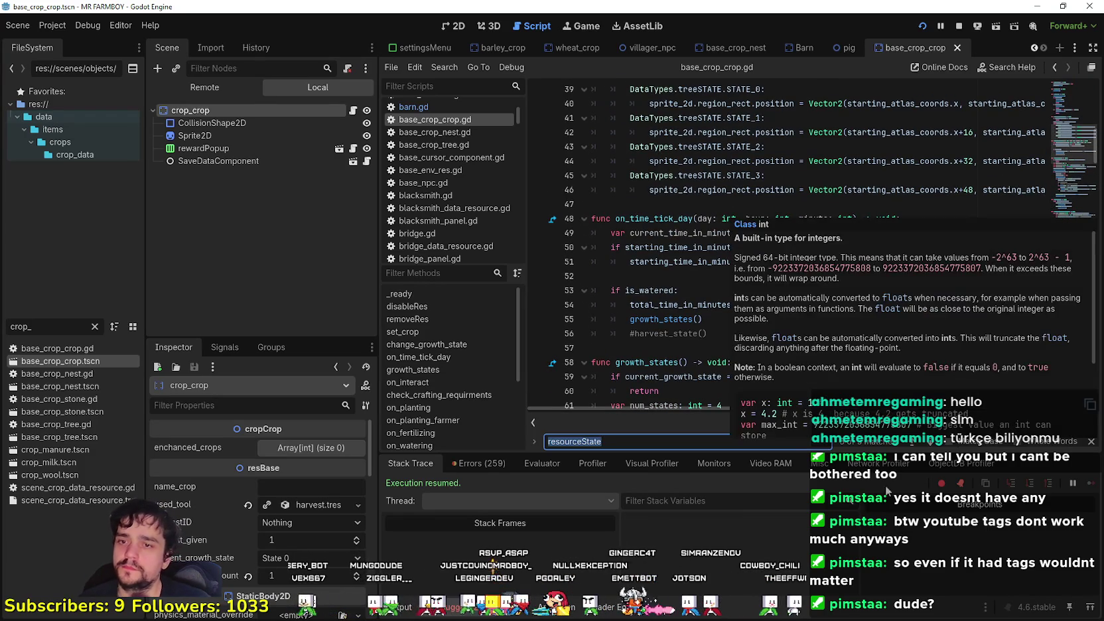
{"action": "left_click", "coordinate": [910, 441]}
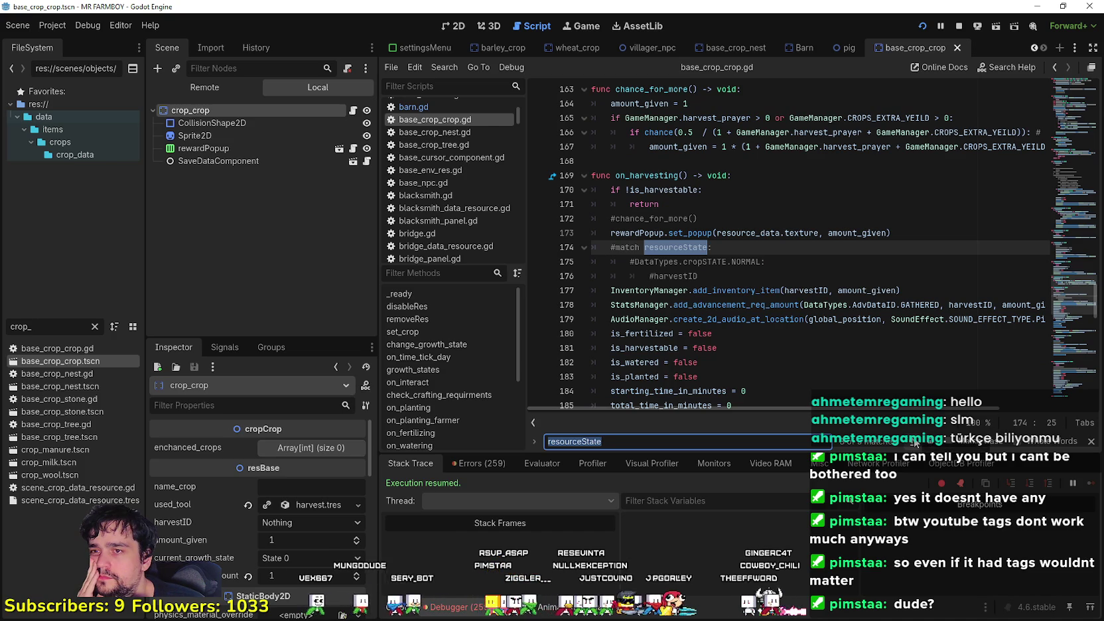
{"action": "left_click", "coordinate": [932, 443]}
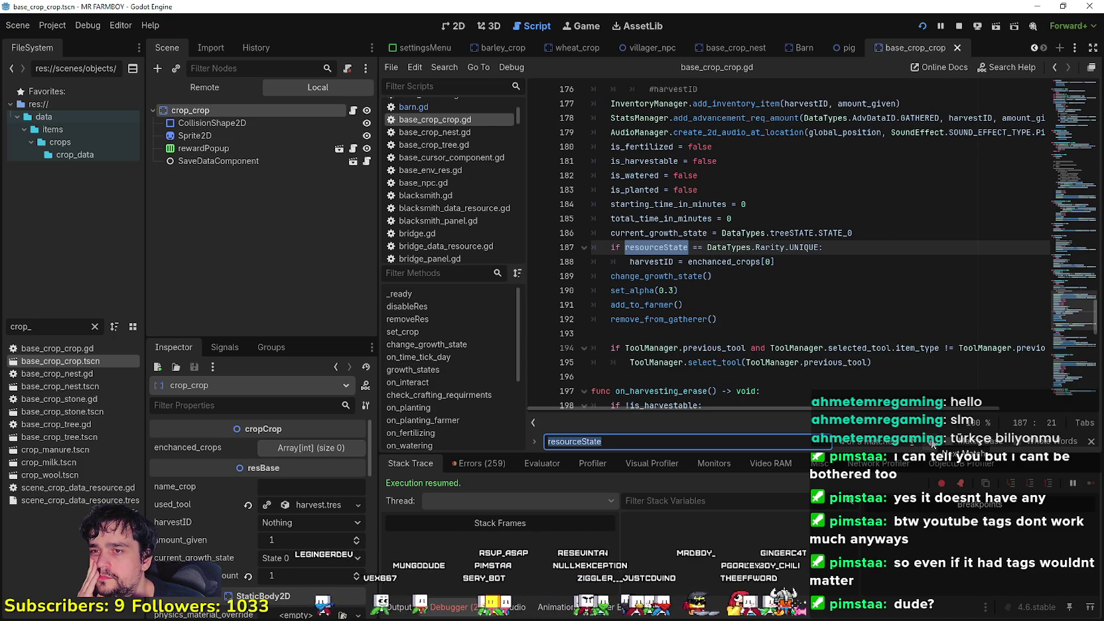
{"action": "left_click", "coordinate": [927, 443]}
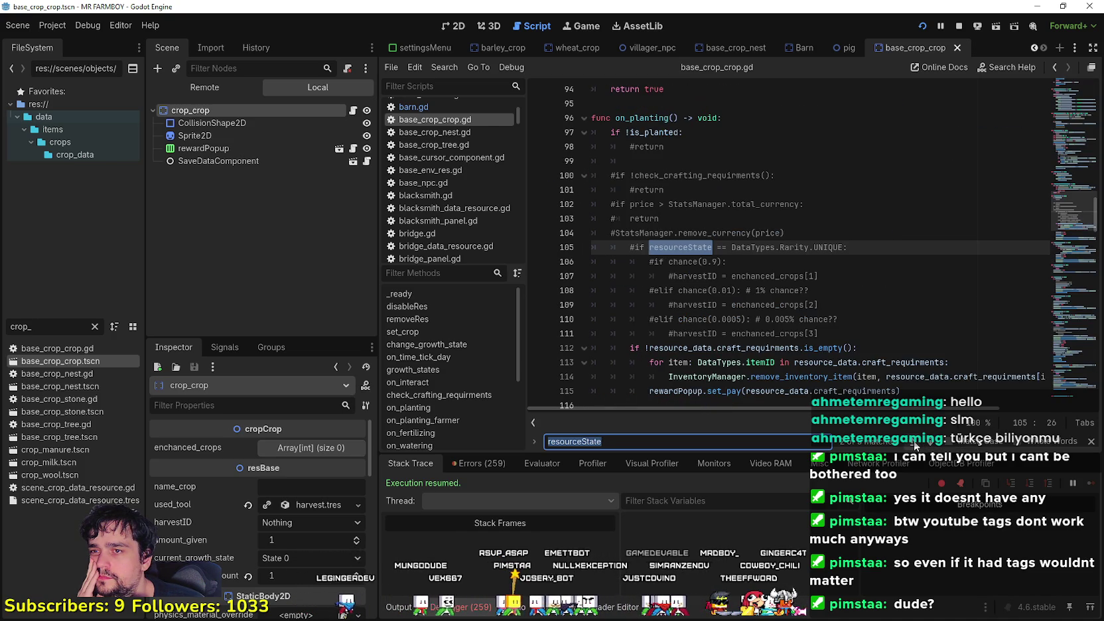
{"action": "scroll", "coordinate": [876, 356], "scroll_direction": "down", "scroll_amount": 2}
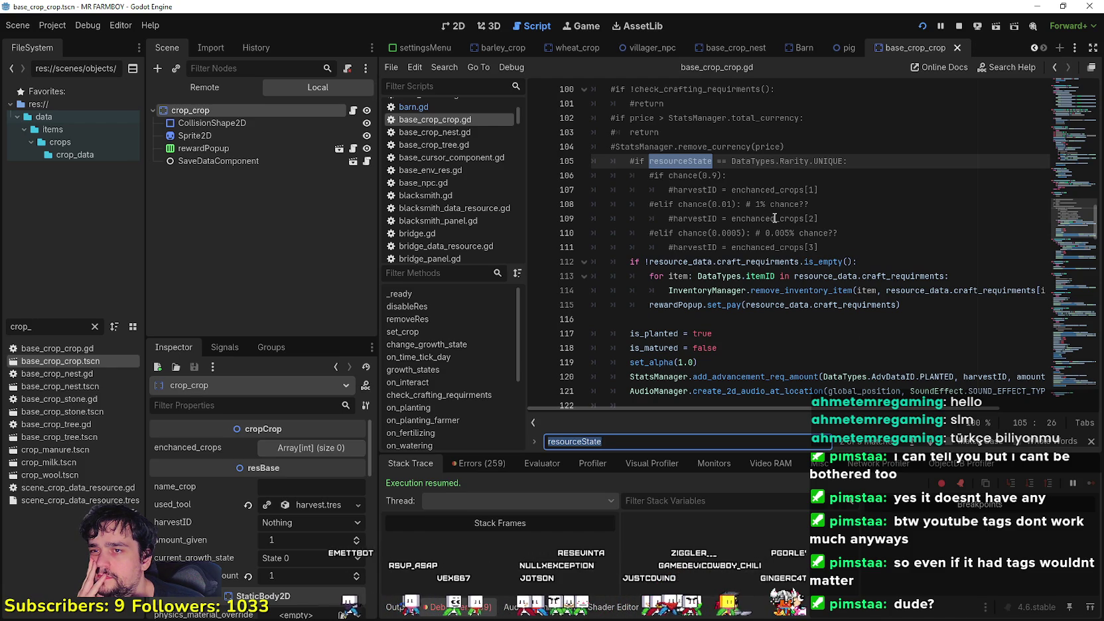
{"action": "mouse_move", "coordinate": [856, 247]}
{"action": "left_mouse_down"}
{"action": "mouse_move", "coordinate": [590, 202]}
{"action": "mouse_move", "coordinate": [593, 177]}
{"action": "left_mouse_up"}
{"action": "left_click", "coordinate": [796, 161]}
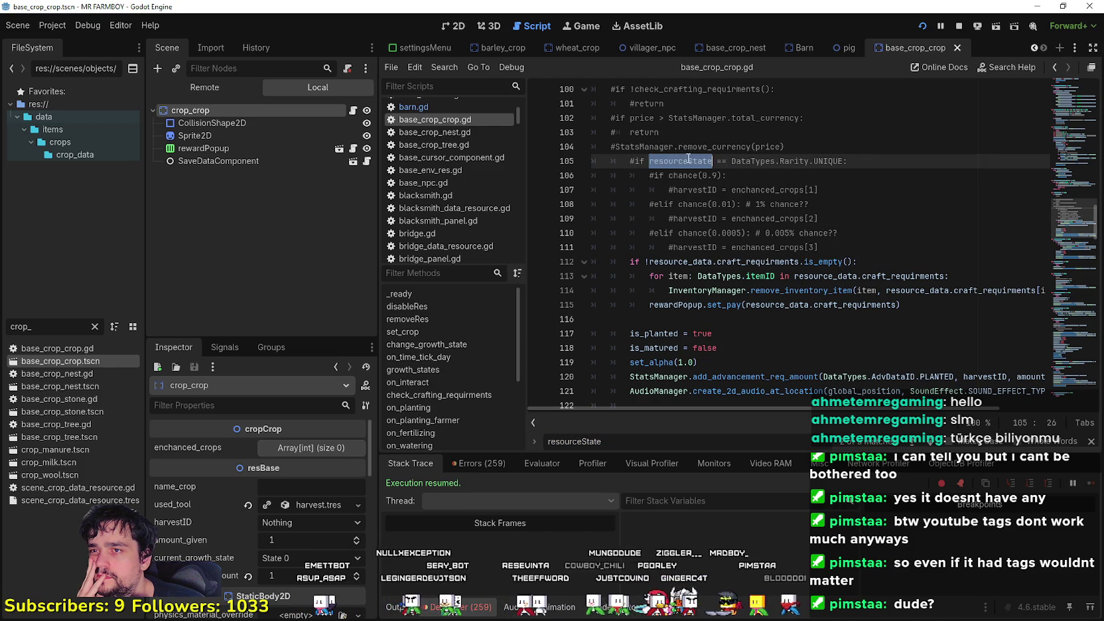
{"action": "left_click", "coordinate": [912, 443]}
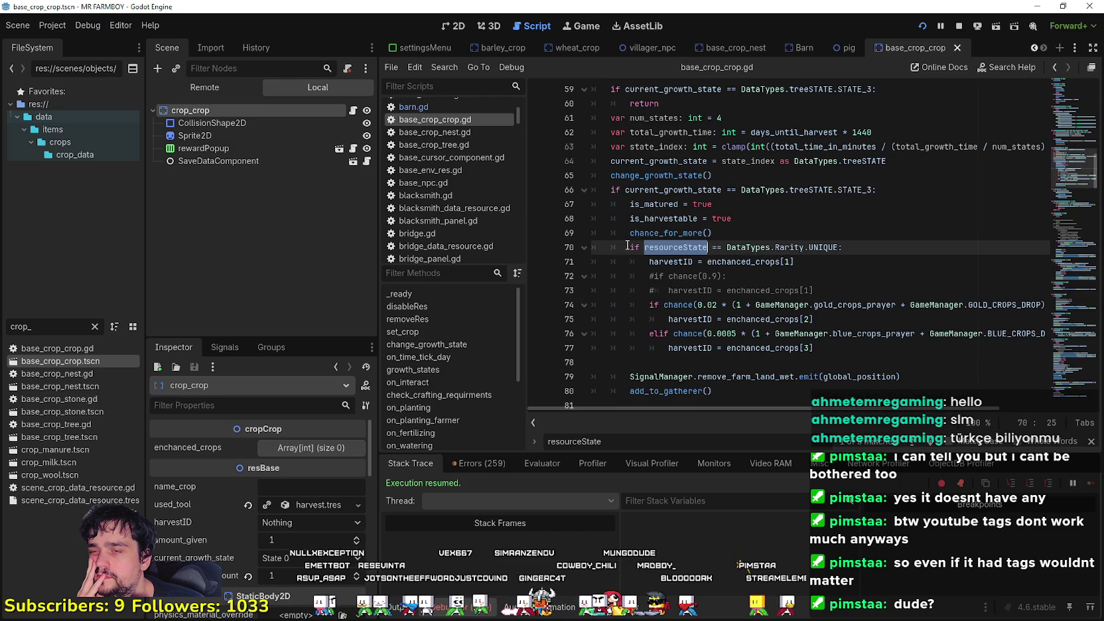
{"action": "left_click_drag", "start_coordinate": [635, 245], "coordinate": [912, 249]}
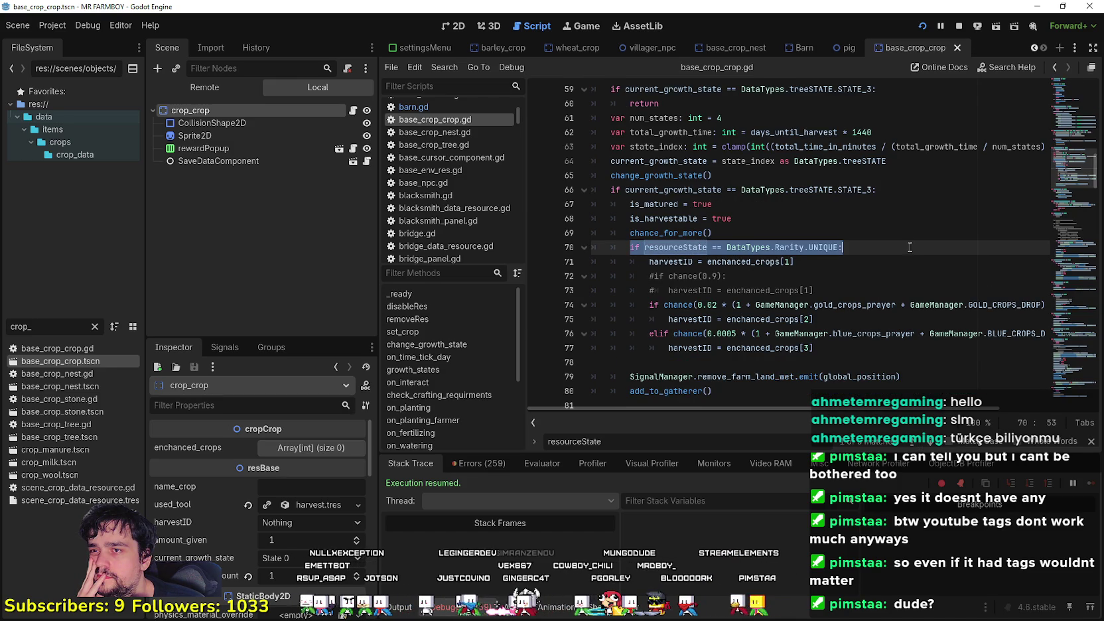
Reach the reset code's enchanced_crops[0] and expand crop_crop's empty enchanced_crops array.
{"action": "scroll", "coordinate": [902, 244], "scroll_direction": "up", "scroll_amount": 2}
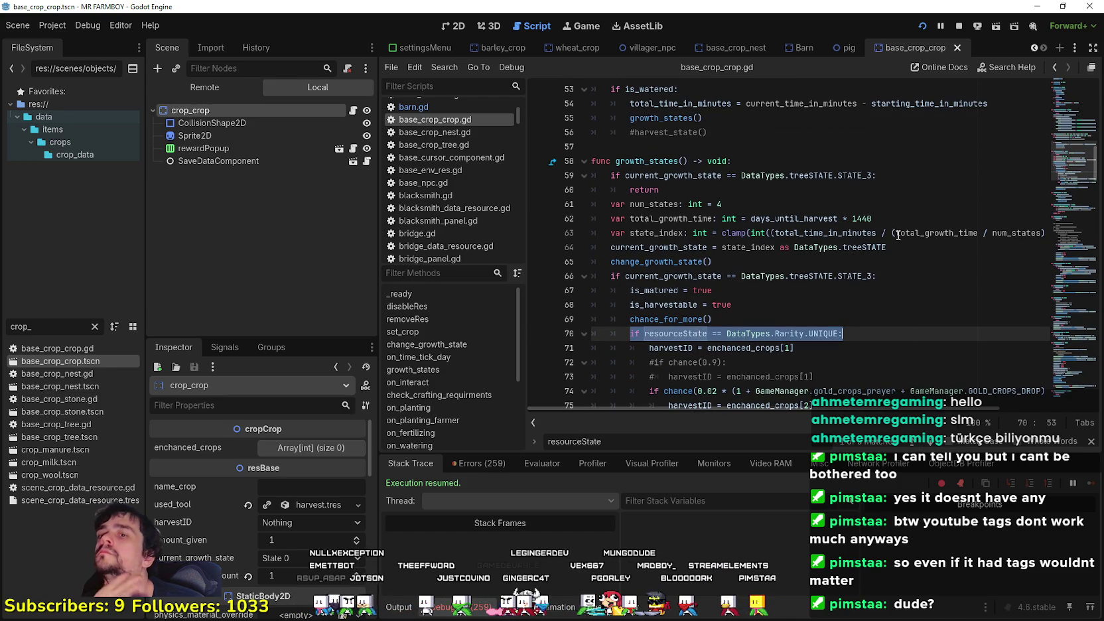
{"action": "scroll", "coordinate": [892, 236], "scroll_direction": "down", "scroll_amount": 1}
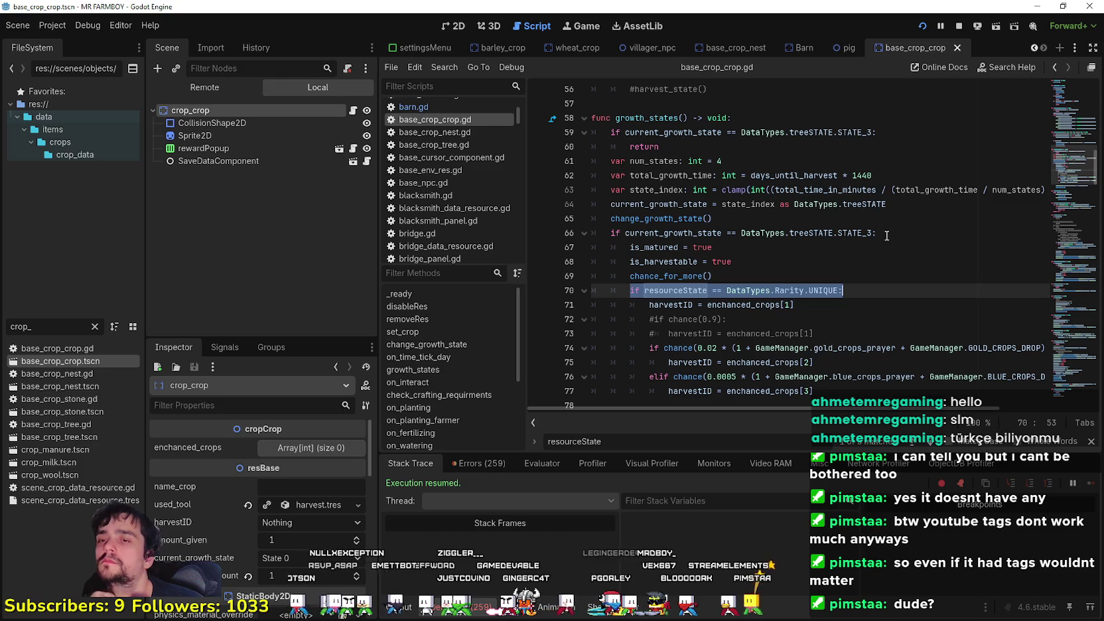
{"action": "scroll", "coordinate": [886, 235], "scroll_direction": "down", "scroll_amount": 2}
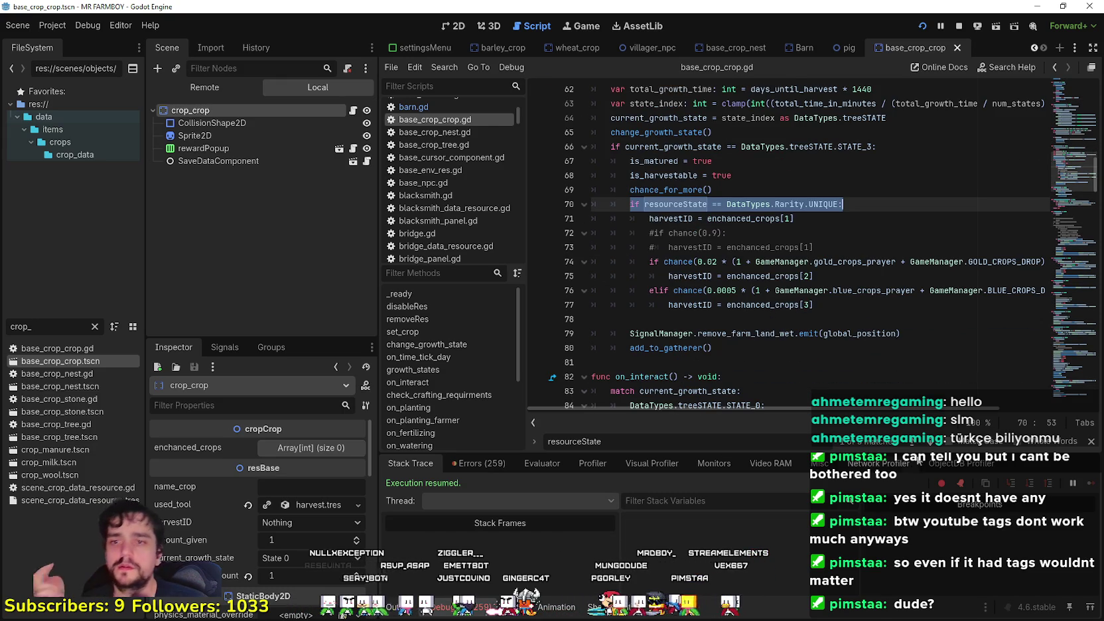
{"action": "left_click", "coordinate": [932, 442]}
{"action": "left_click", "coordinate": [932, 442]}
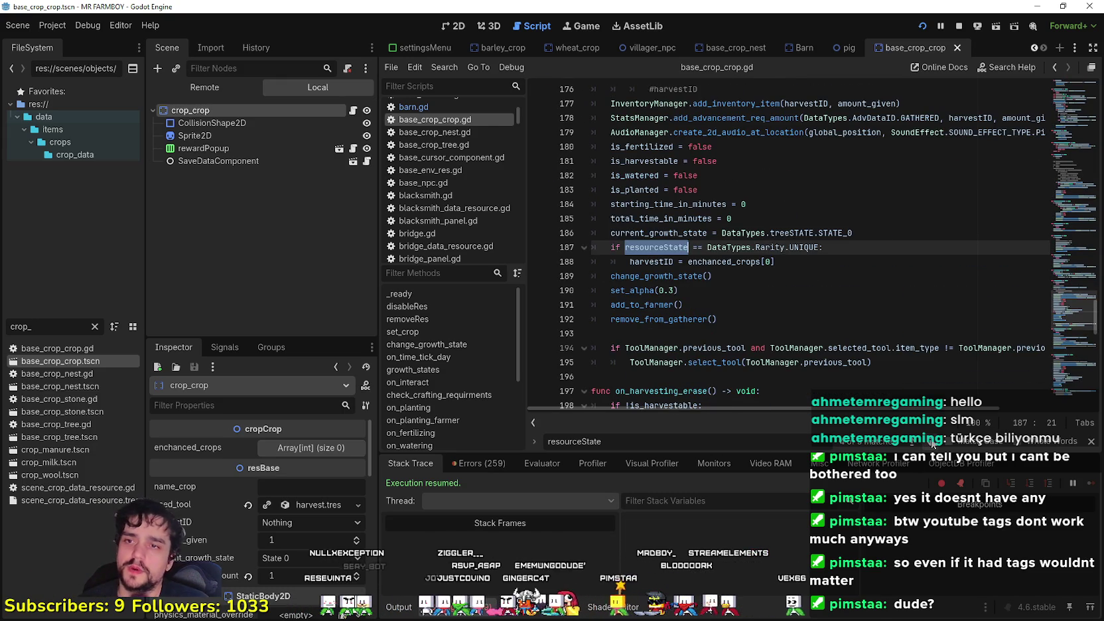
{"action": "left_click", "coordinate": [768, 261]}
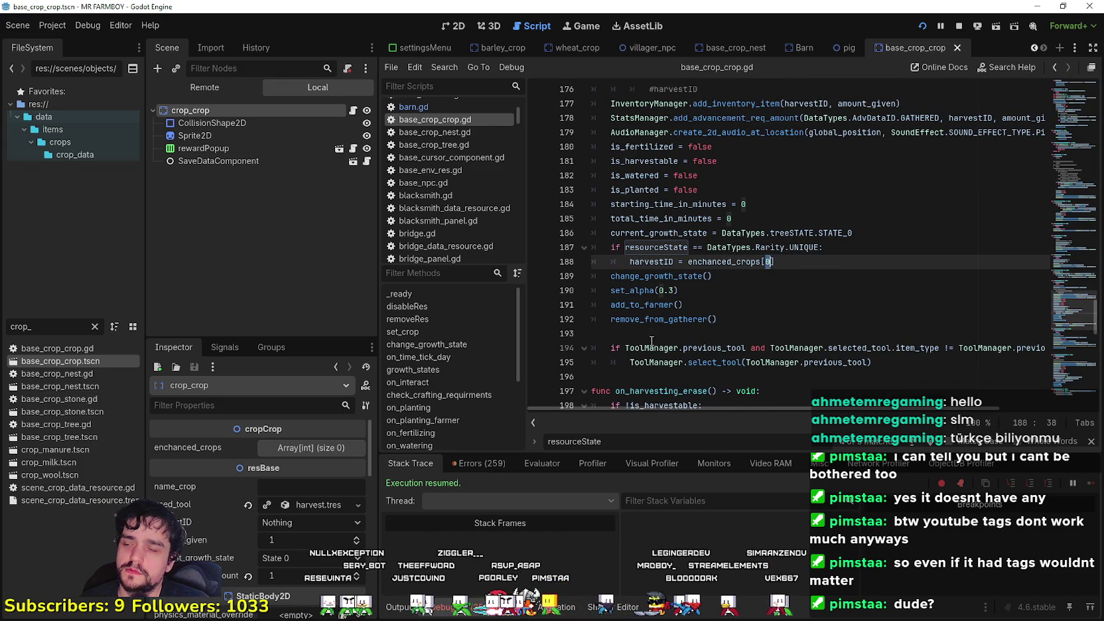
{"action": "left_click", "coordinate": [273, 447]}
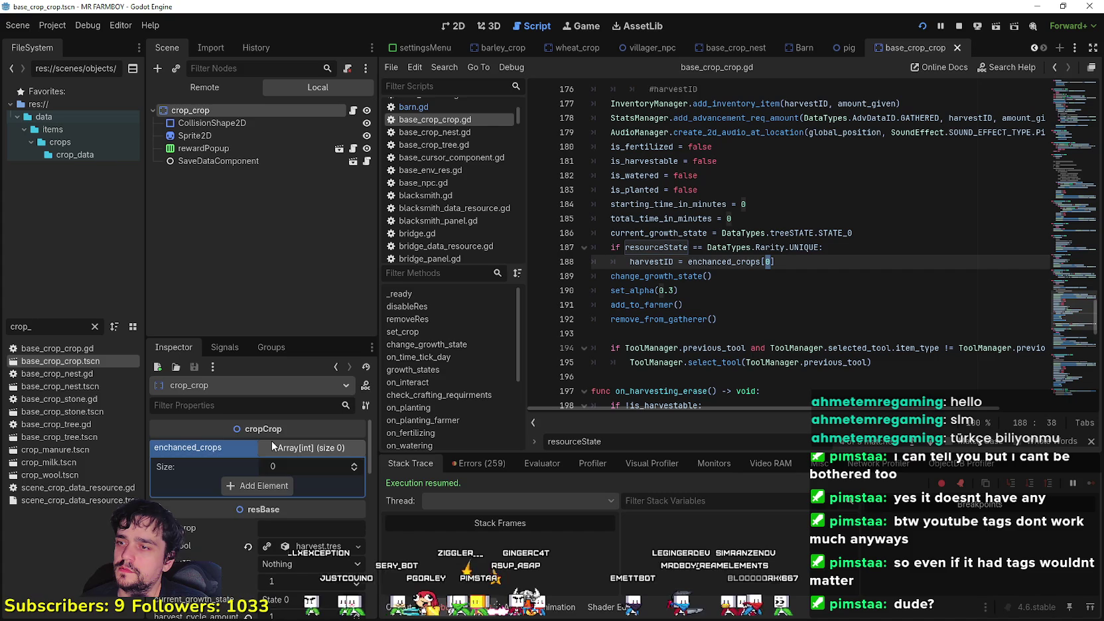
Filter FileSystem for 'wheat', open wheat_crop.tscn, and inspect its four Wheat enchanced_crops.
{"action": "left_click", "coordinate": [273, 447]}
{"action": "left_click", "coordinate": [3, 327]}
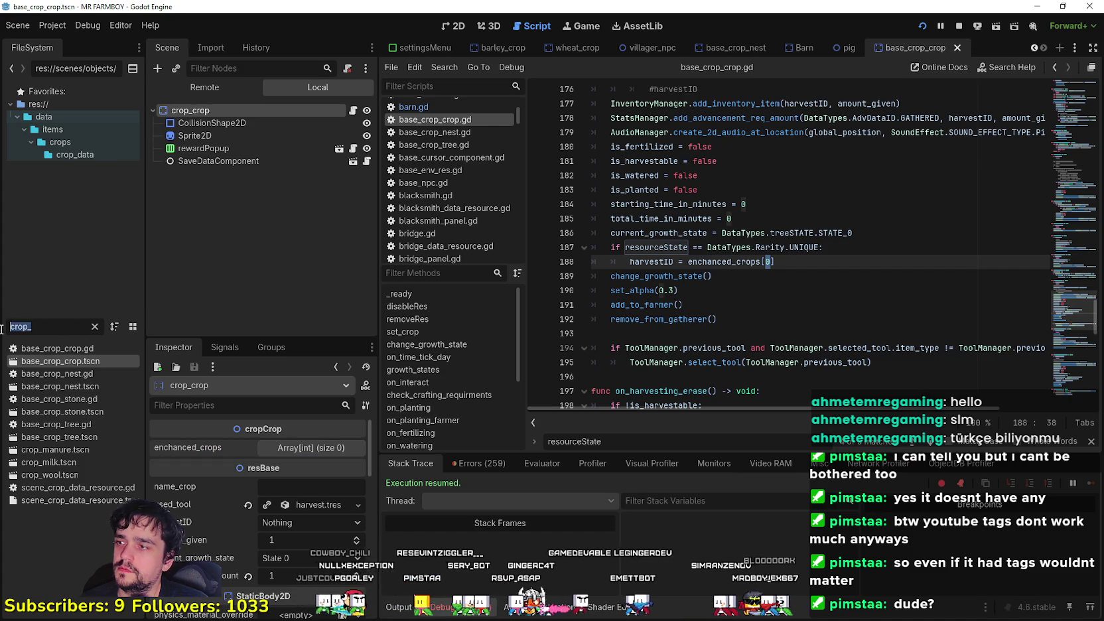
{"action": "key", "text": "BackSpace"}
{"action": "key", "text": "BackSpace"}
{"action": "key", "text": "BackSpace"}
{"action": "type", "text": "wheat"}
{"action": "double_click", "coordinate": [73, 399]}
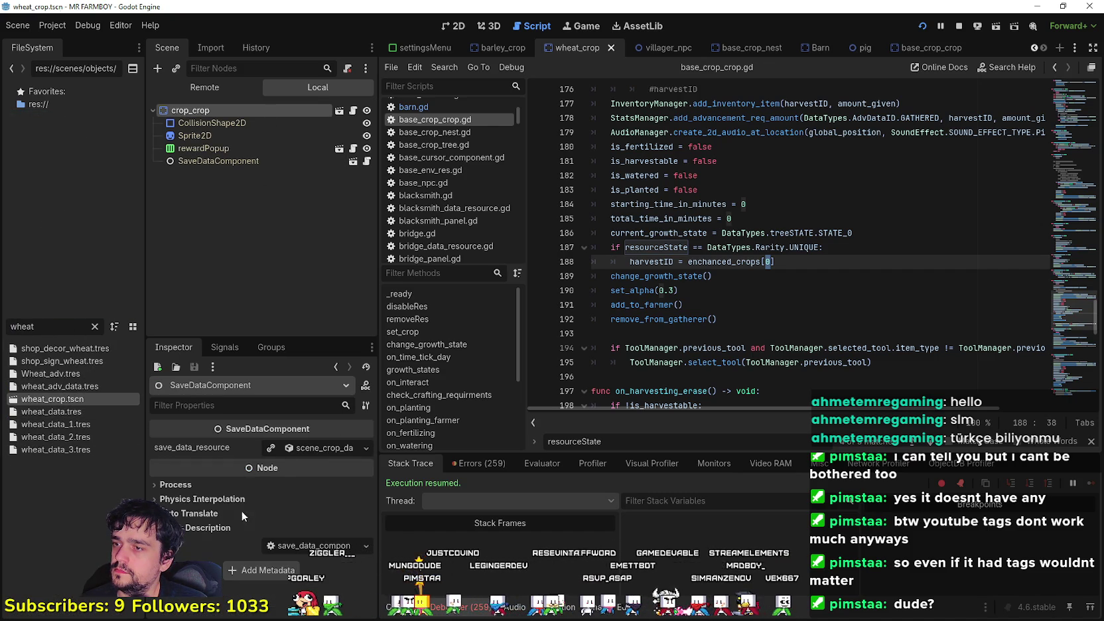
{"action": "left_click", "coordinate": [307, 447]}
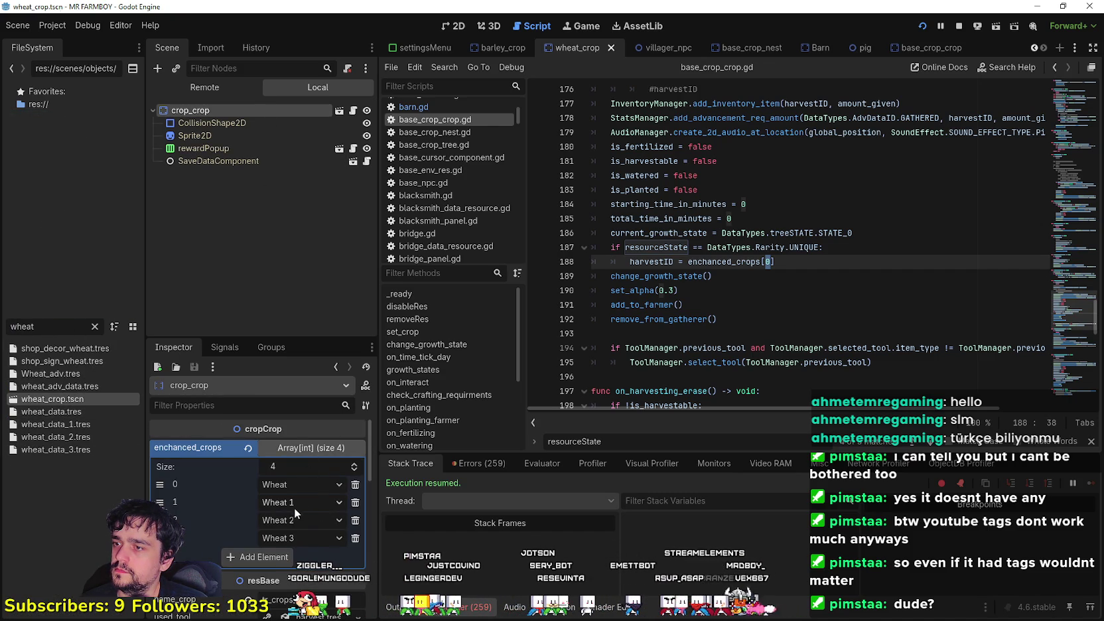
Change line 188 to enchanced_crops[1], then step to later resourceState matches with F3.
{"action": "left_click", "coordinate": [776, 275]}
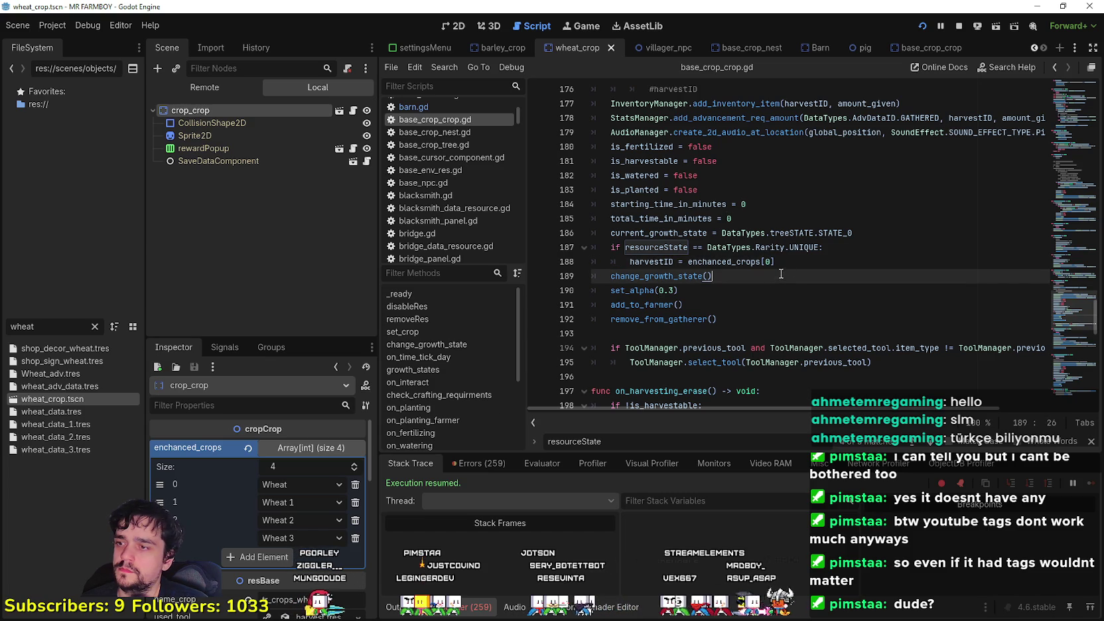
{"action": "left_click", "coordinate": [764, 261]}
{"action": "type", "text": "1"}
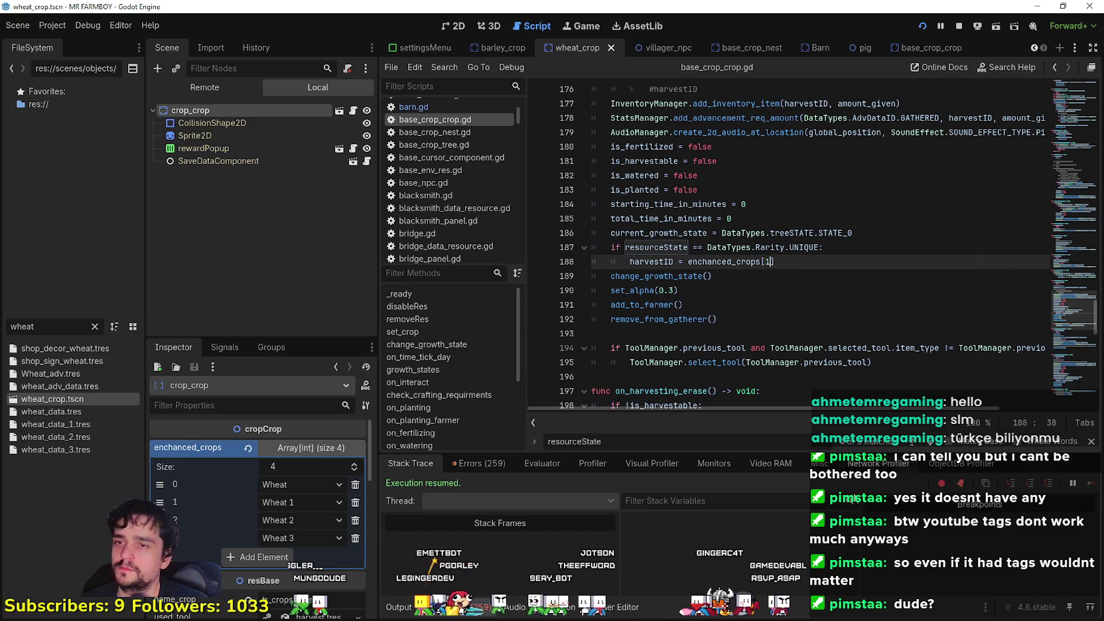
{"action": "key", "text": "F3"}
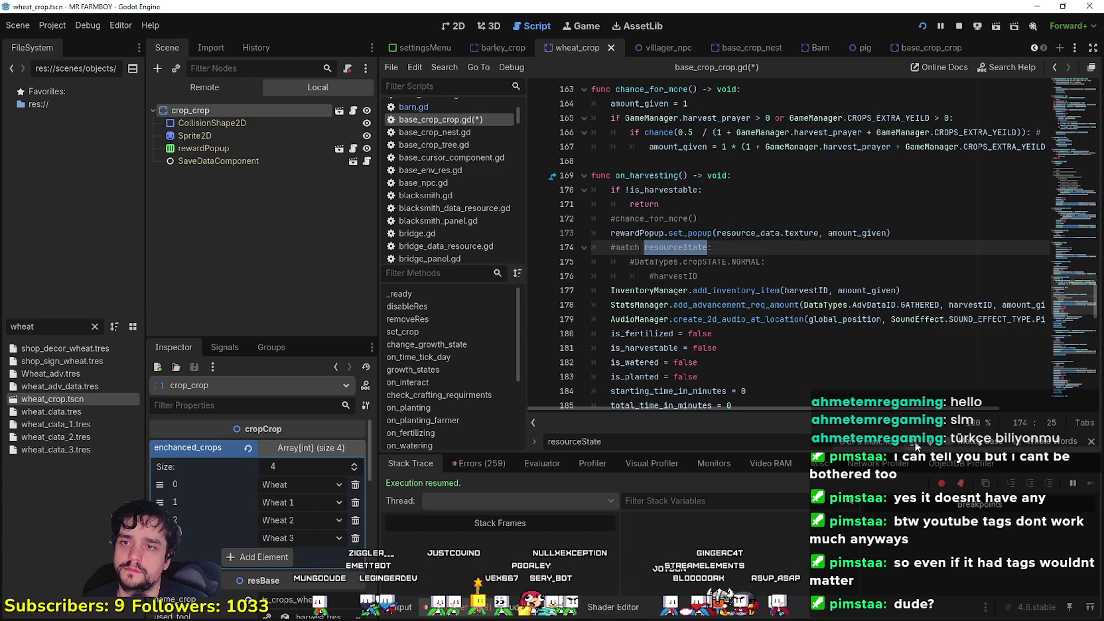
{"action": "key", "text": "F3"}
{"action": "key", "text": "F3"}
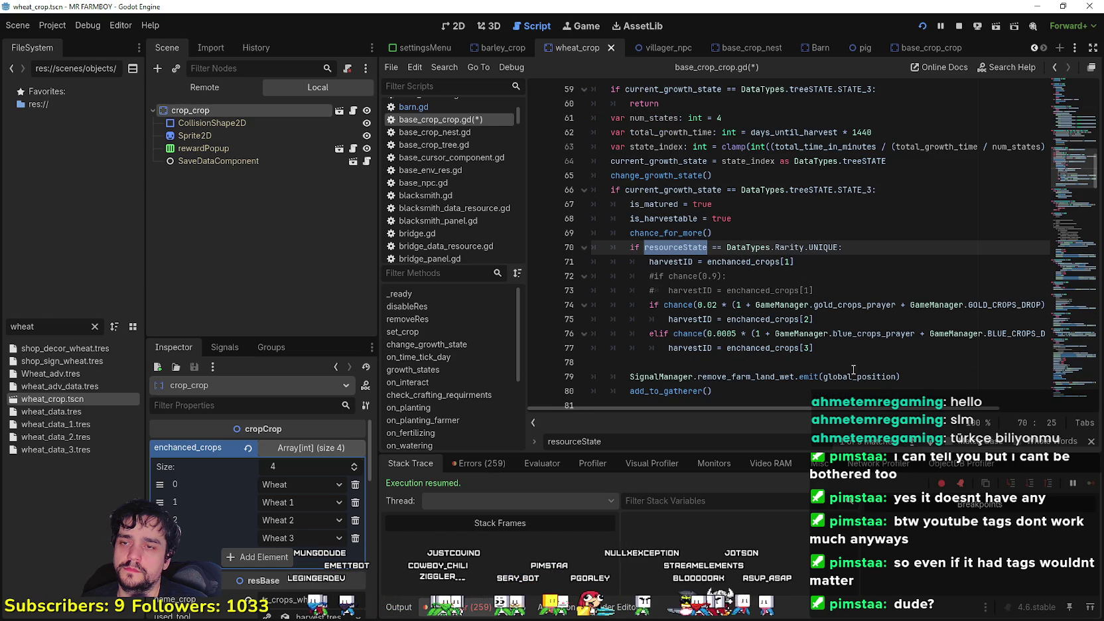
{"action": "key", "text": "F3"}
Change the gatherer reset on line 227 to enchanced_crops[1], save, and revisit the previous resourceState use.
{"action": "left_click", "coordinate": [742, 260]}
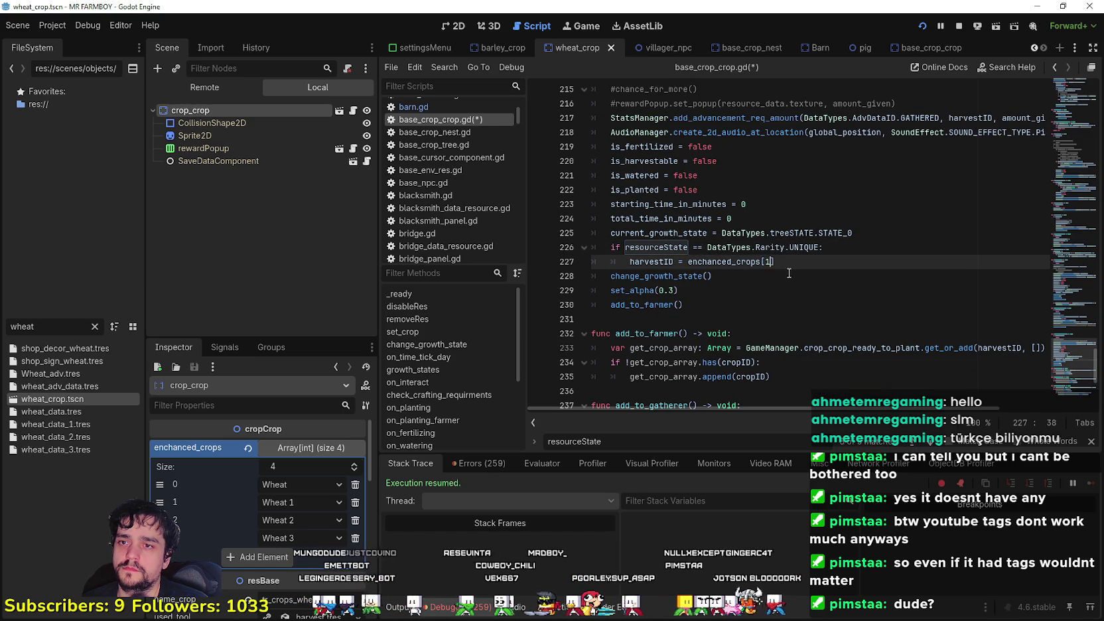
{"action": "left_click", "coordinate": [787, 273]}
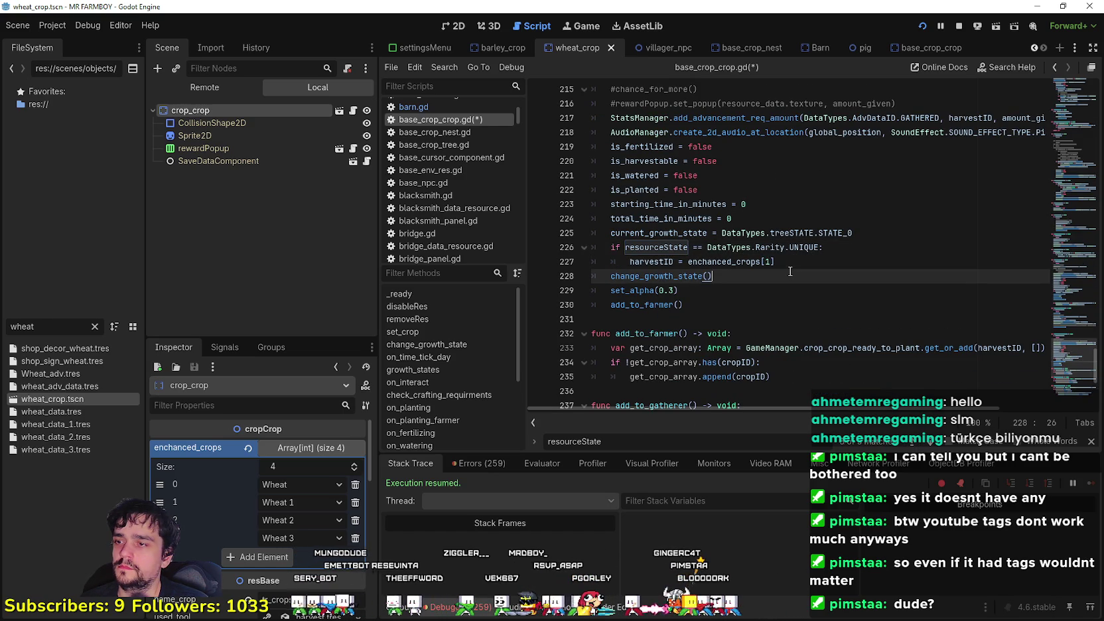
{"action": "key", "text": "ctrl+s"}
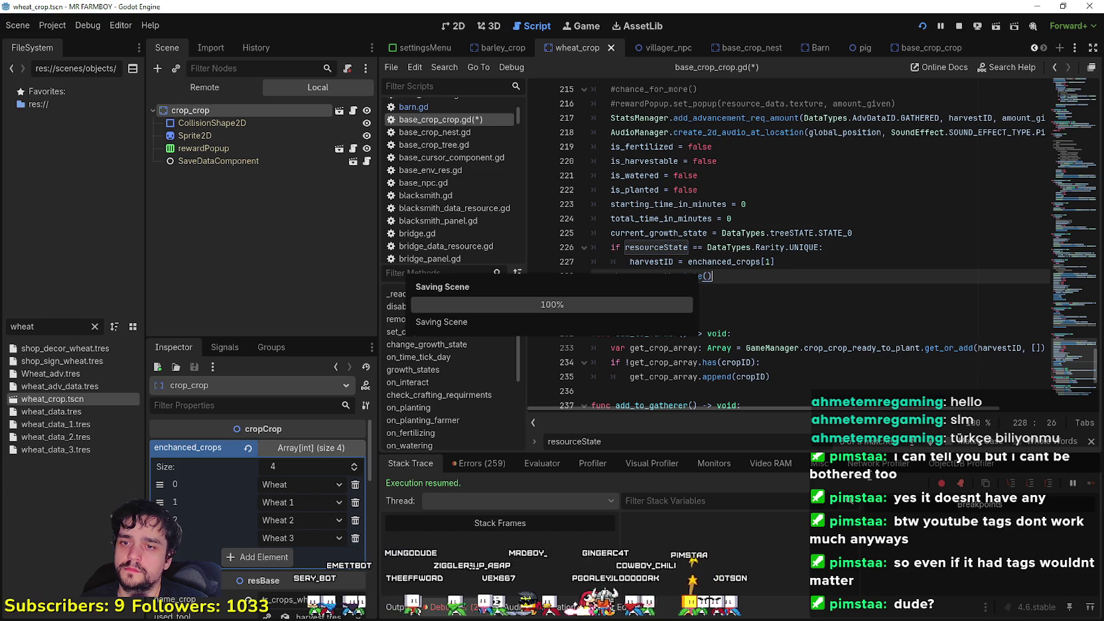
{"action": "double_click", "coordinate": [657, 247]}
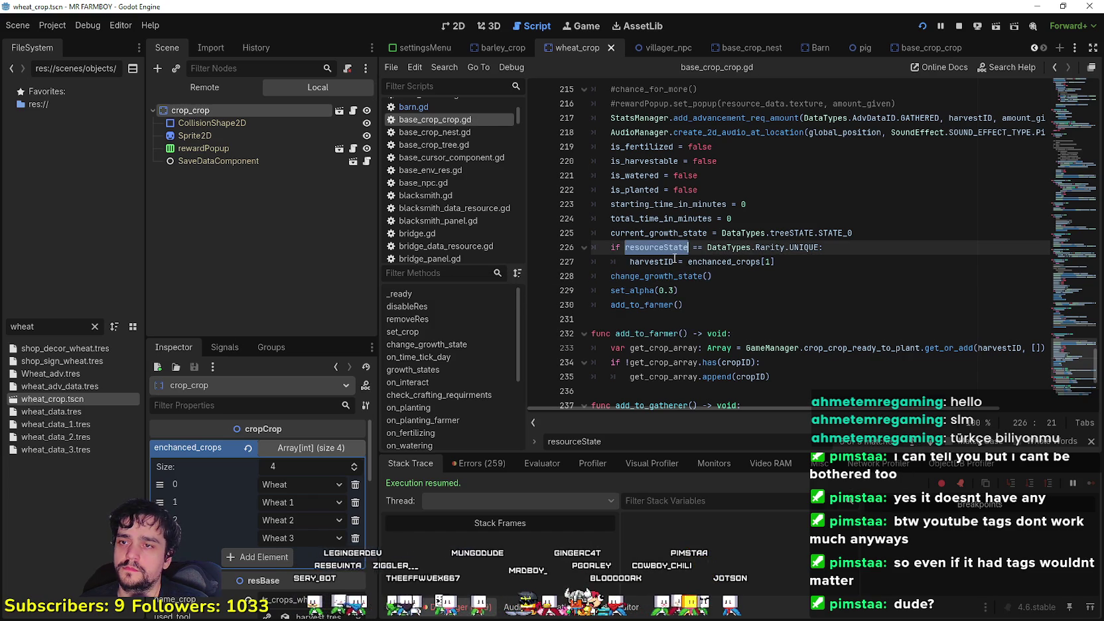
{"action": "mouse_move", "coordinate": [678, 250]}
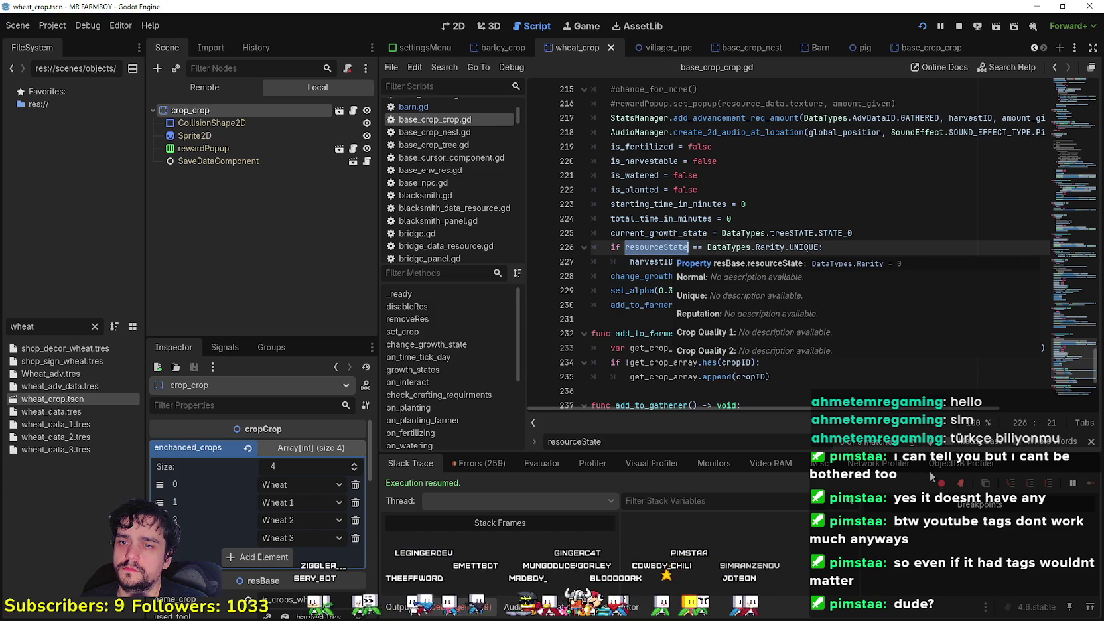
{"action": "key", "text": "shift+F3"}
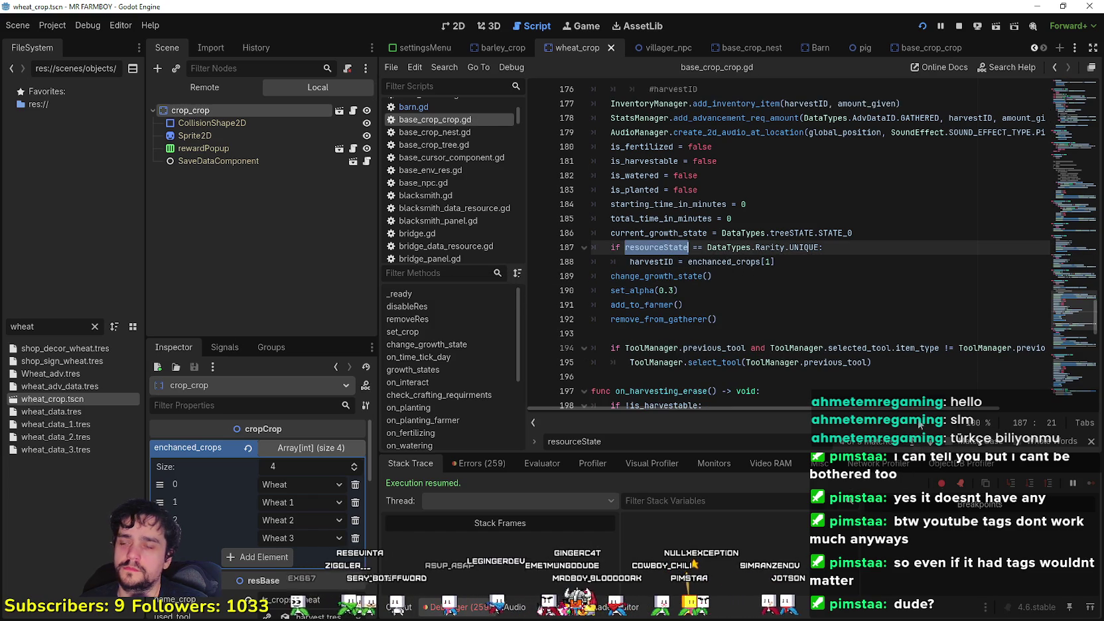
{"action": "scroll", "coordinate": [324, 549], "scroll_direction": "down", "scroll_amount": 4}
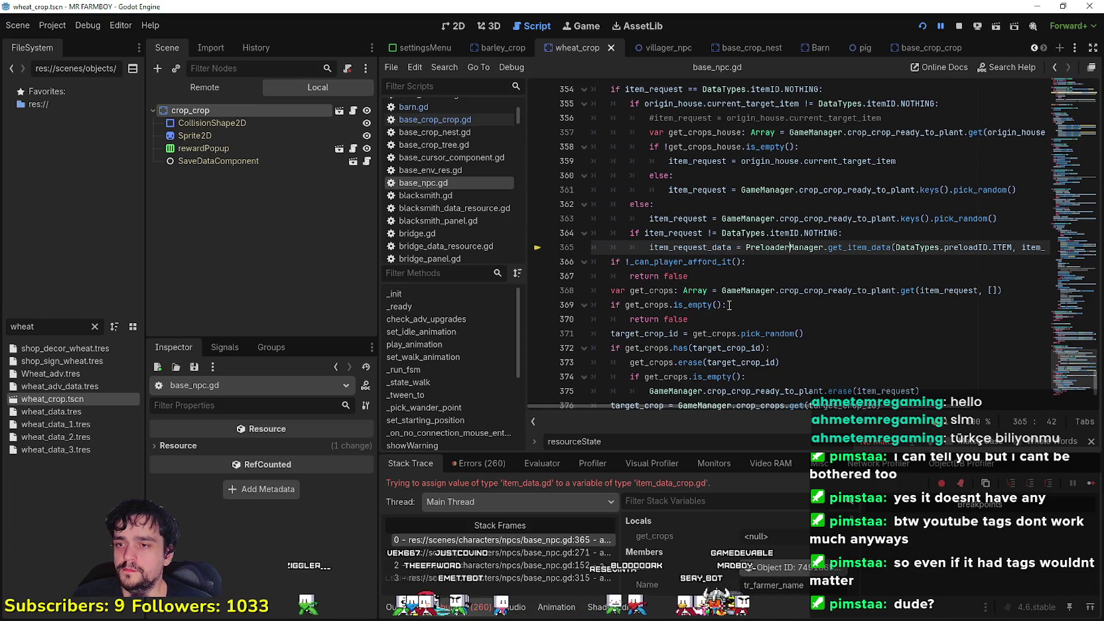
Resume the paused game with F12, then minimize the game window.
{"action": "scroll", "coordinate": [811, 412], "scroll_direction": "right", "scroll_amount": 1}
{"action": "scroll", "coordinate": [811, 412], "scroll_direction": "right", "scroll_amount": 4}
{"action": "scroll", "coordinate": [660, 396], "scroll_direction": "left", "scroll_amount": 5}
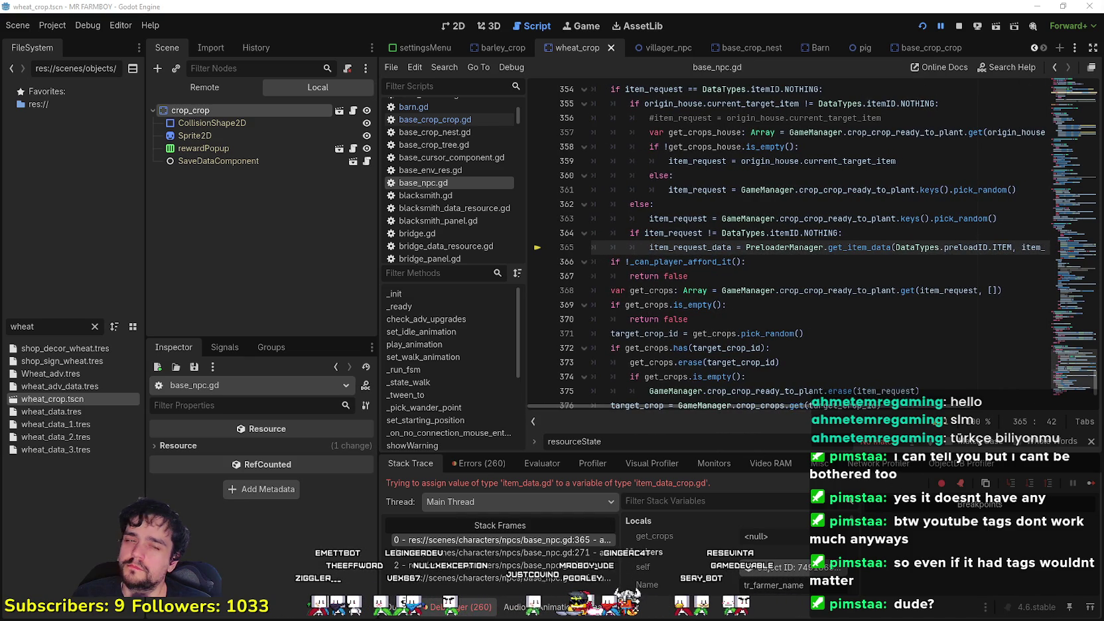
{"action": "key", "text": "F12"}
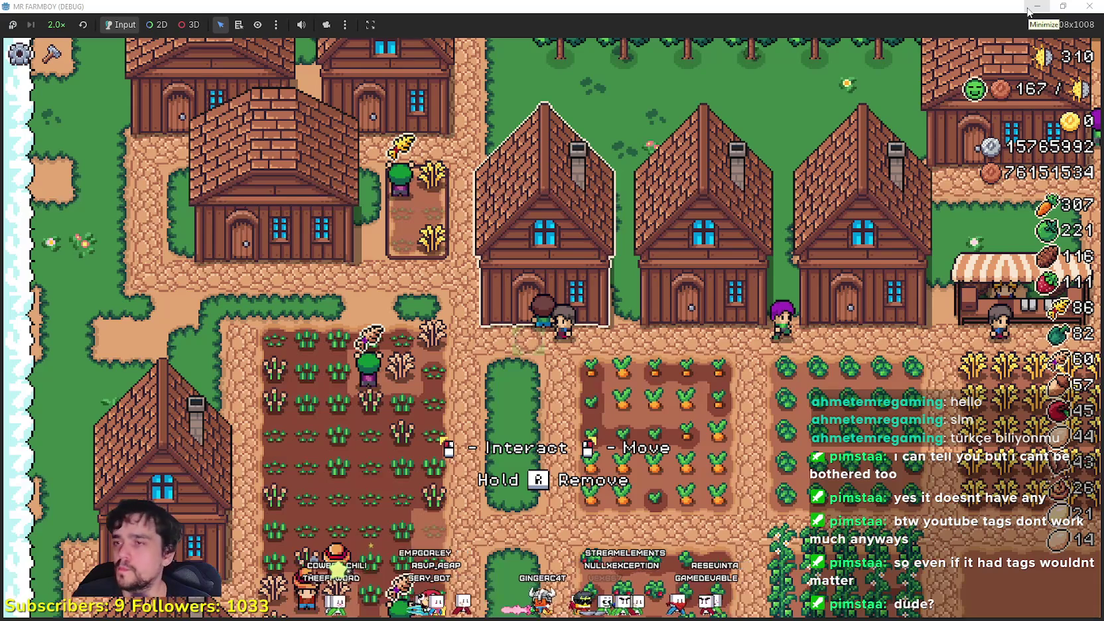
{"action": "left_click", "coordinate": [1025, 10]}
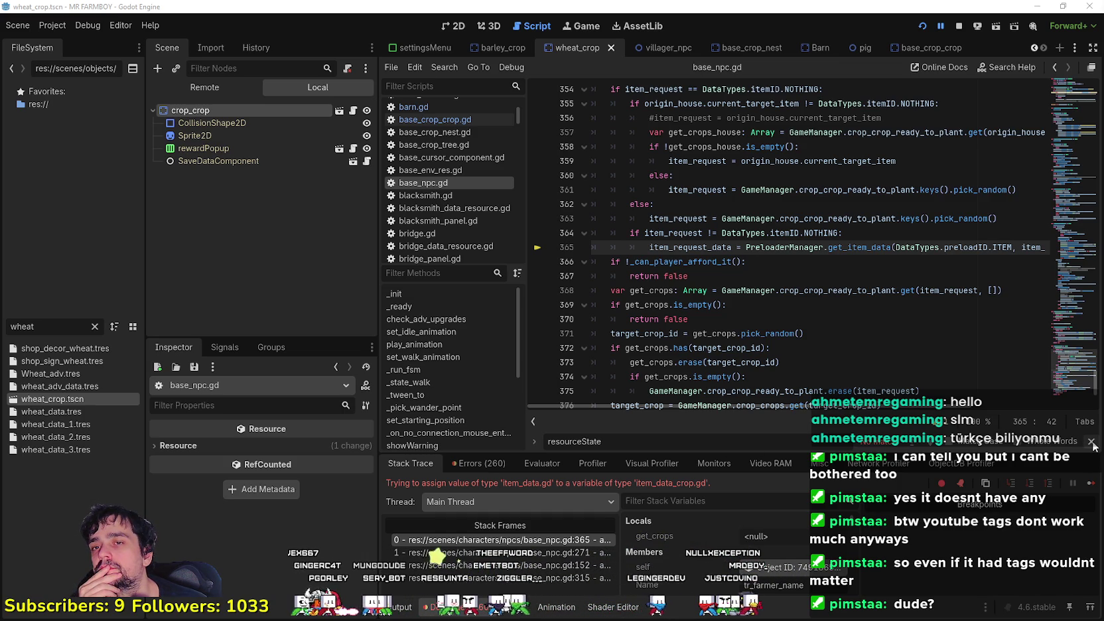
Review the NPC task code in base_npc.gd, then return to base_crop_crop.gd.
{"action": "scroll", "coordinate": [1064, 239], "scroll_direction": "up", "scroll_amount": 10}
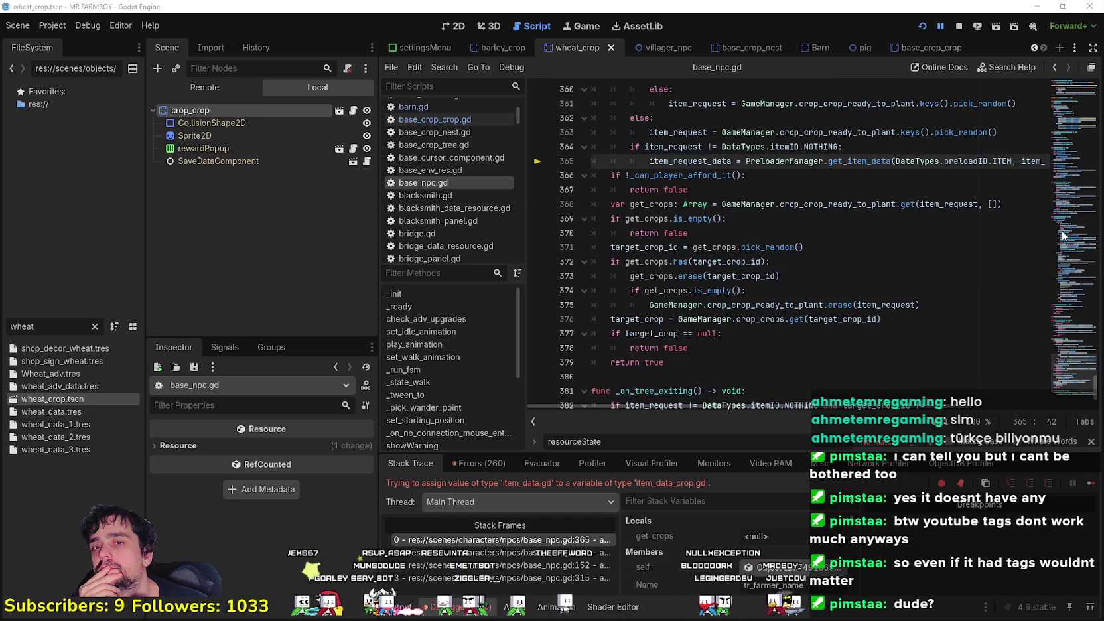
{"action": "left_click", "coordinate": [964, 221]}
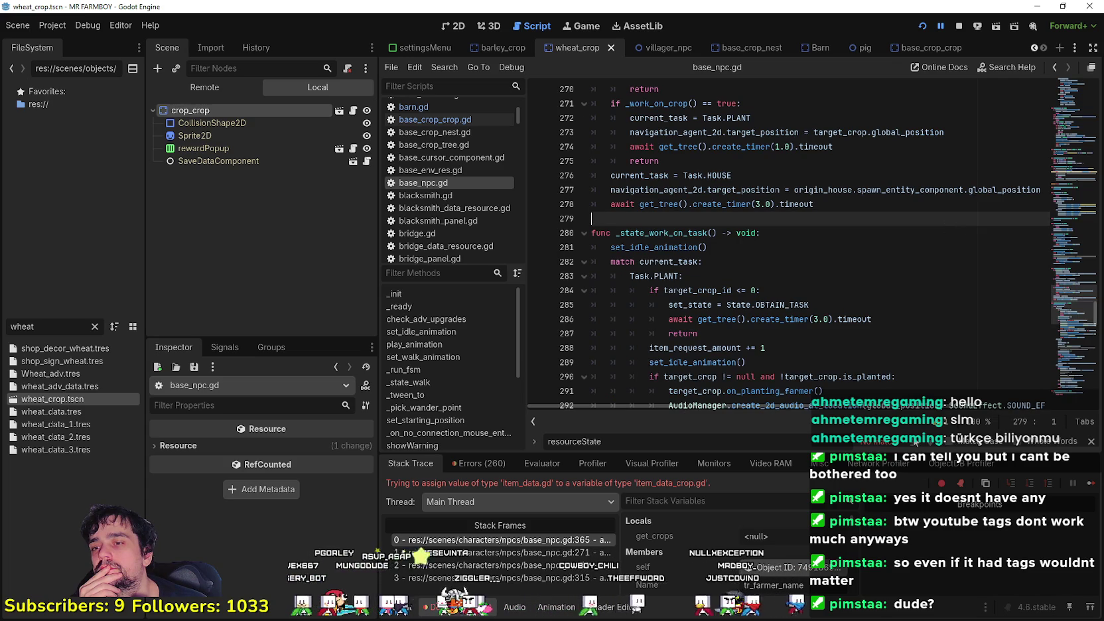
{"action": "scroll", "coordinate": [723, 287], "scroll_direction": "up", "scroll_amount": 3}
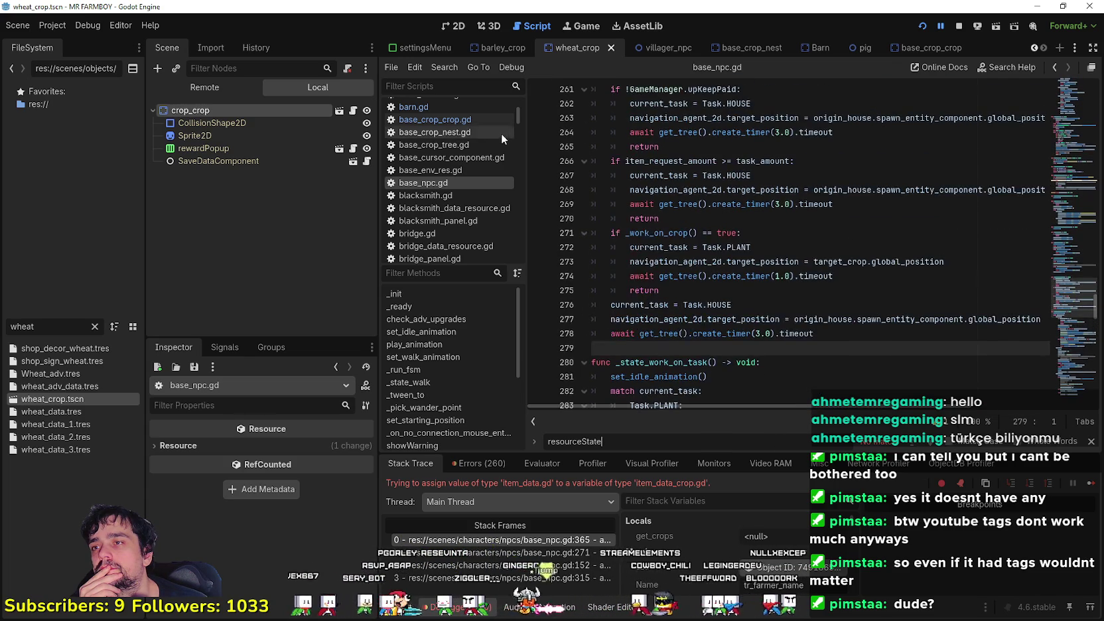
{"action": "left_click", "coordinate": [354, 110]}
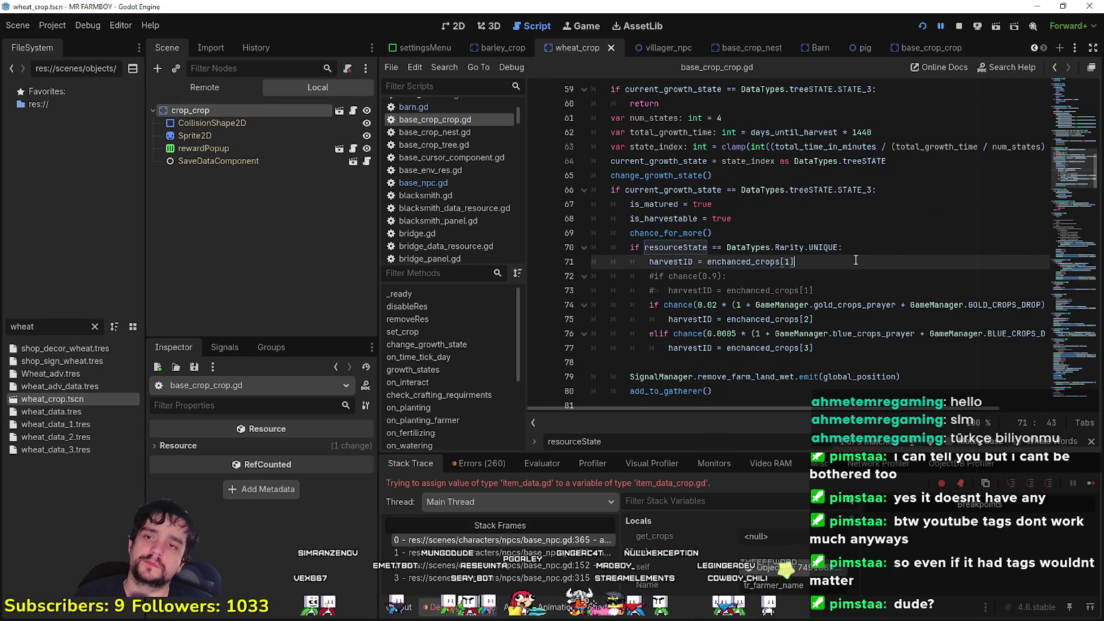
Undo the gatherer reset so harvestID uses enchanced_crops[0] again on line 227.
{"action": "key", "text": "ctrl+z"}
{"action": "key", "text": "ctrl+z"}
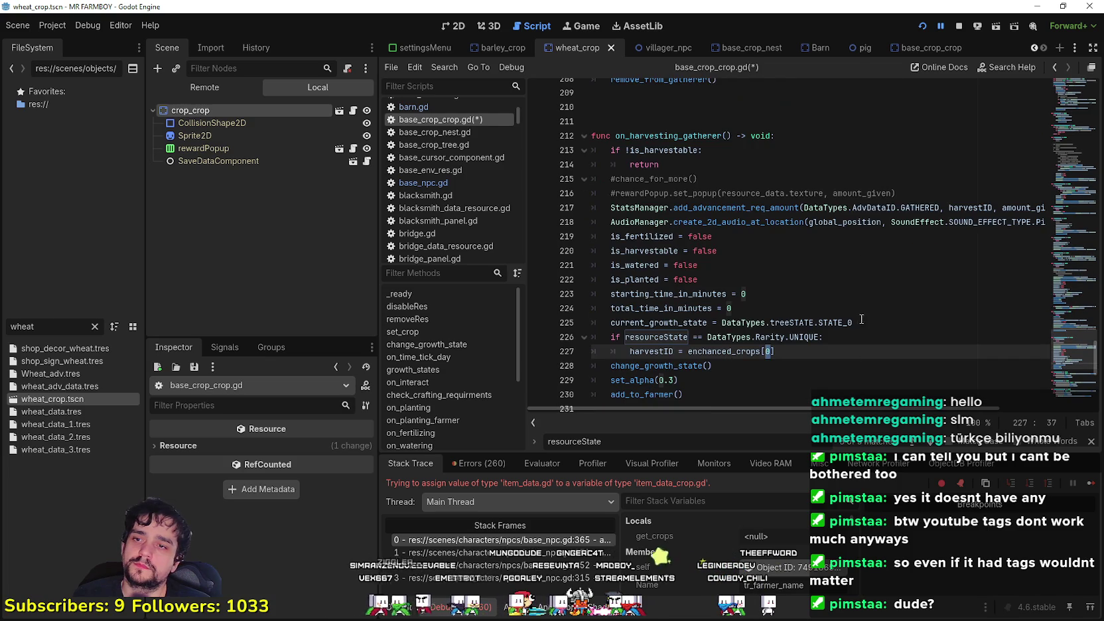
{"action": "scroll", "coordinate": [835, 361], "scroll_direction": "down", "scroll_amount": 1}
{"action": "left_click", "coordinate": [828, 310]}
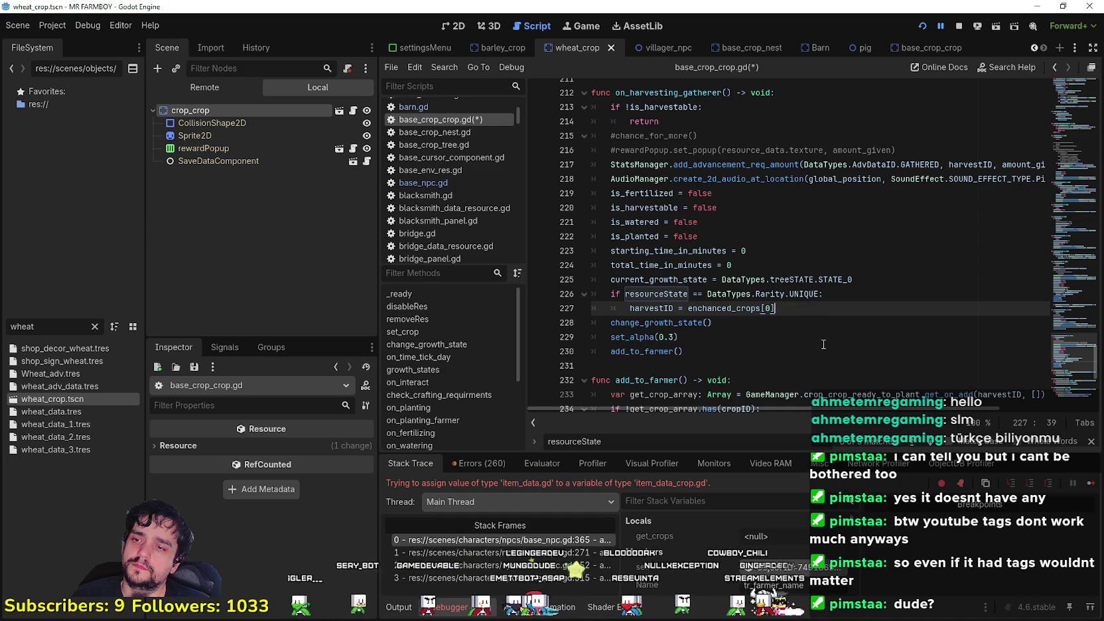
Walk the base_npc.gd stack frames at lines 271, 315, 152, back to failing line 365.
{"action": "left_click", "coordinate": [557, 551]}
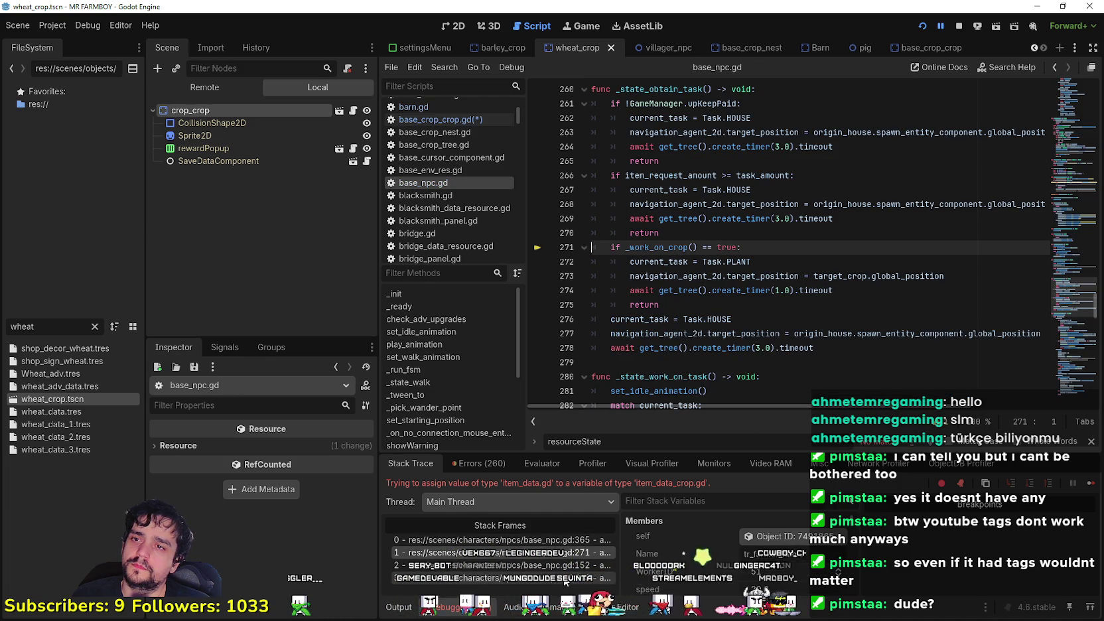
{"action": "left_click", "coordinate": [562, 575]}
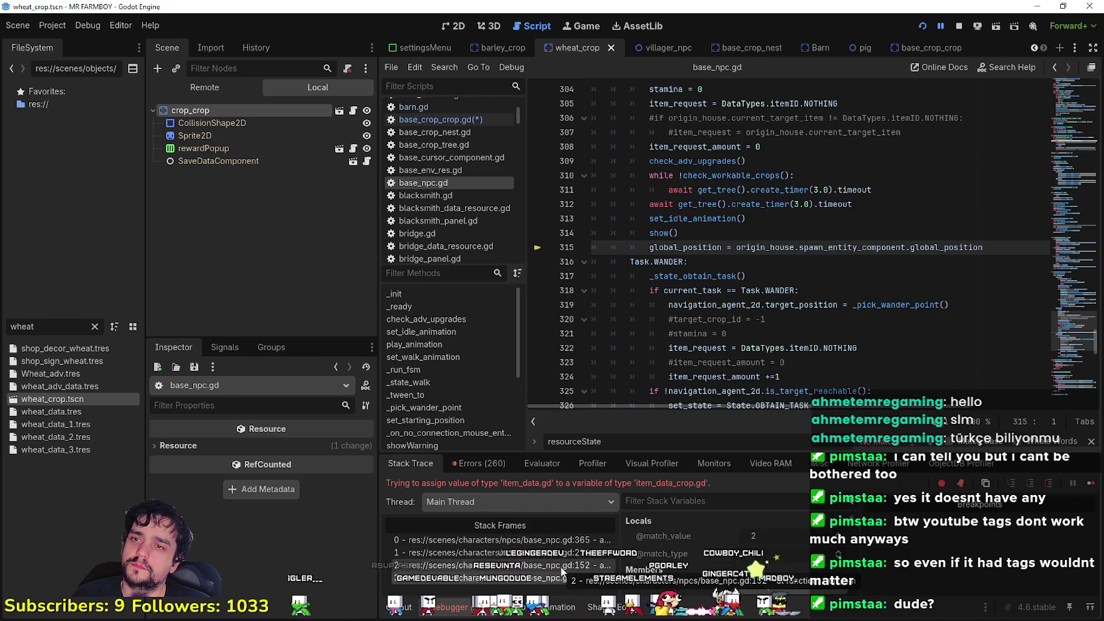
{"action": "left_click", "coordinate": [561, 567]}
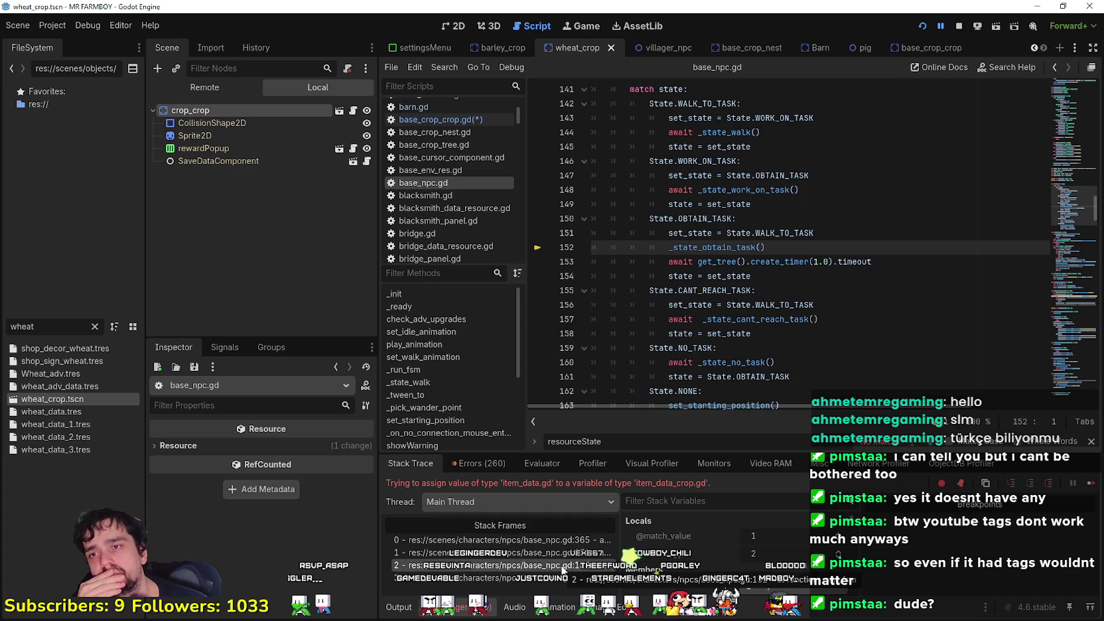
{"action": "left_click", "coordinate": [556, 556]}
{"action": "left_click", "coordinate": [555, 551]}
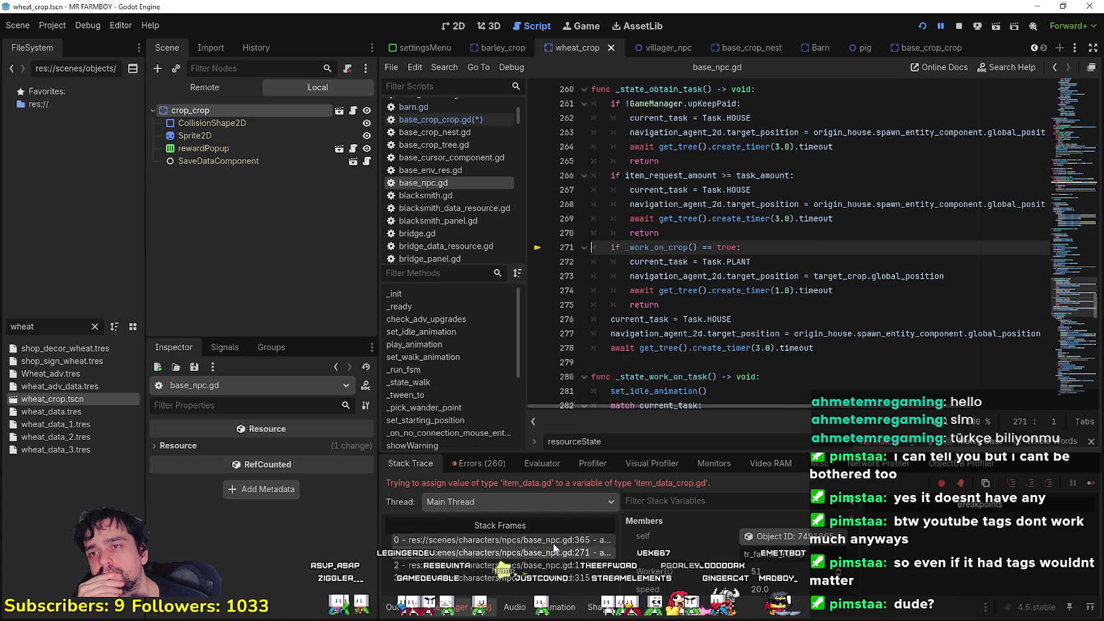
{"action": "left_click", "coordinate": [554, 540]}
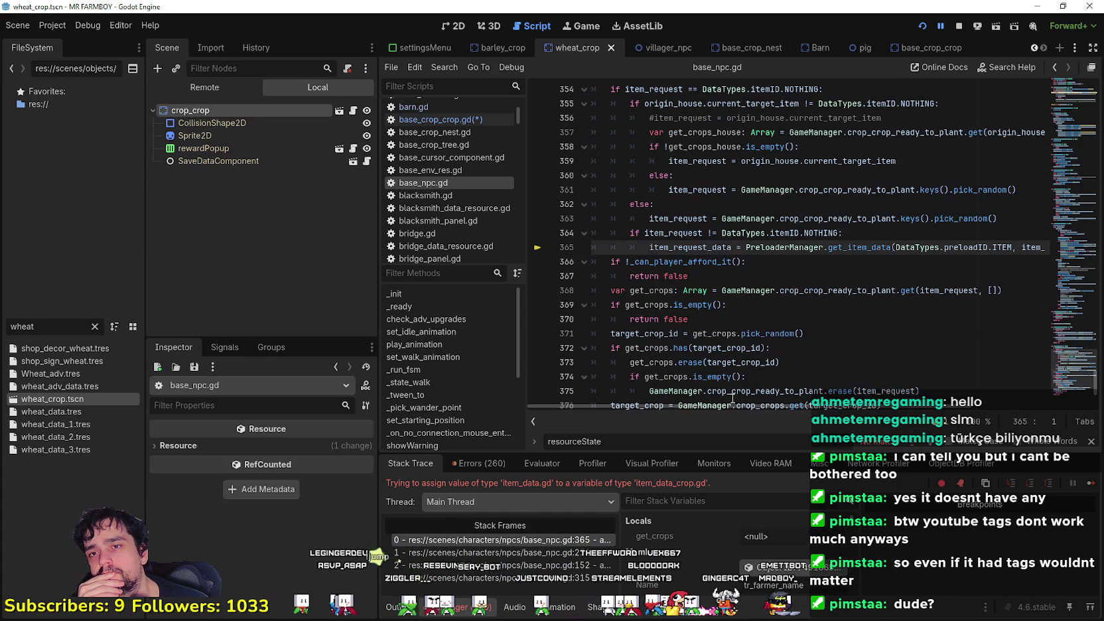
Widen and scroll the Stack Variables panel to confirm item_request is 83.
{"action": "mouse_move", "coordinate": [754, 403]}
{"action": "left_mouse_down"}
{"action": "mouse_move", "coordinate": [846, 403]}
{"action": "mouse_move", "coordinate": [704, 404]}
{"action": "left_mouse_up"}
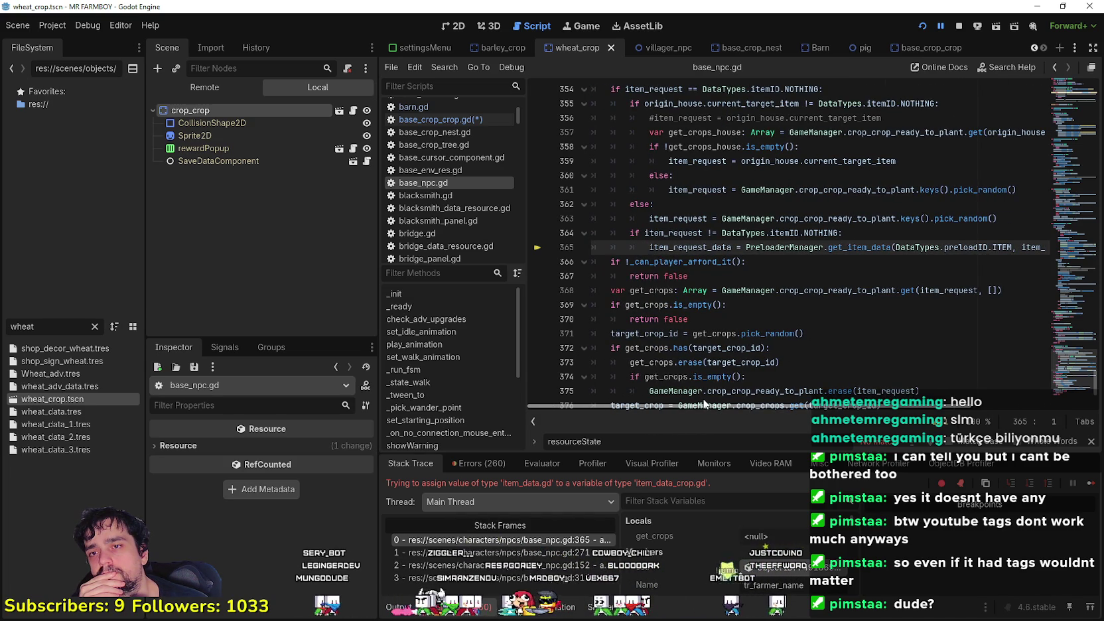
{"action": "mouse_move", "coordinate": [704, 404]}
{"action": "left_mouse_down"}
{"action": "mouse_move", "coordinate": [774, 391]}
{"action": "mouse_move", "coordinate": [812, 398]}
{"action": "mouse_move", "coordinate": [705, 404]}
{"action": "left_mouse_up"}
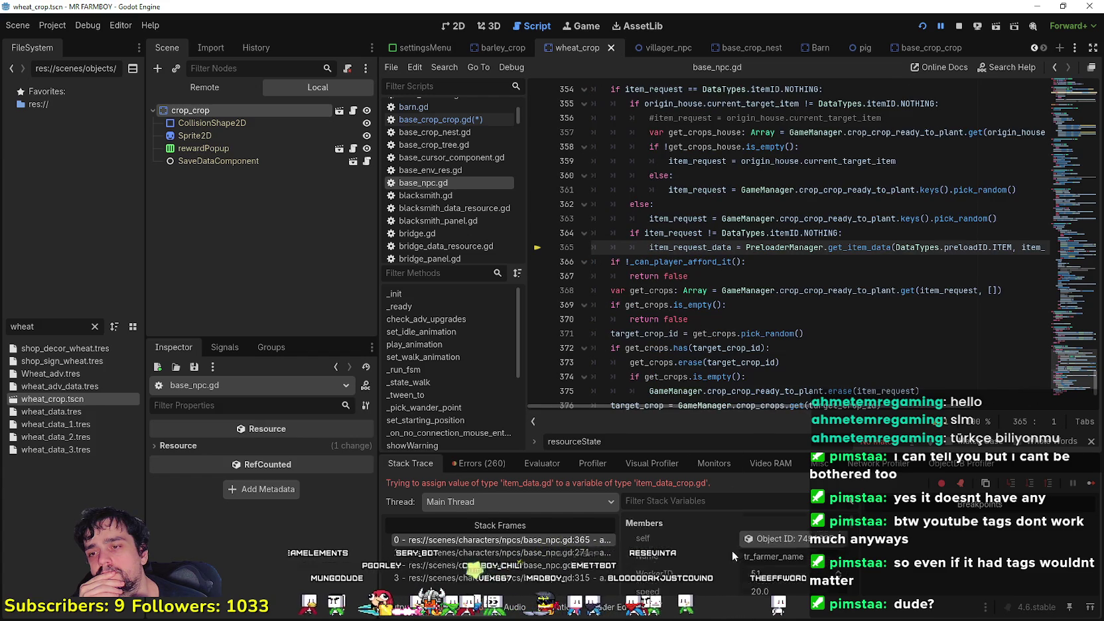
{"action": "scroll", "coordinate": [726, 574], "scroll_direction": "down", "scroll_amount": 3}
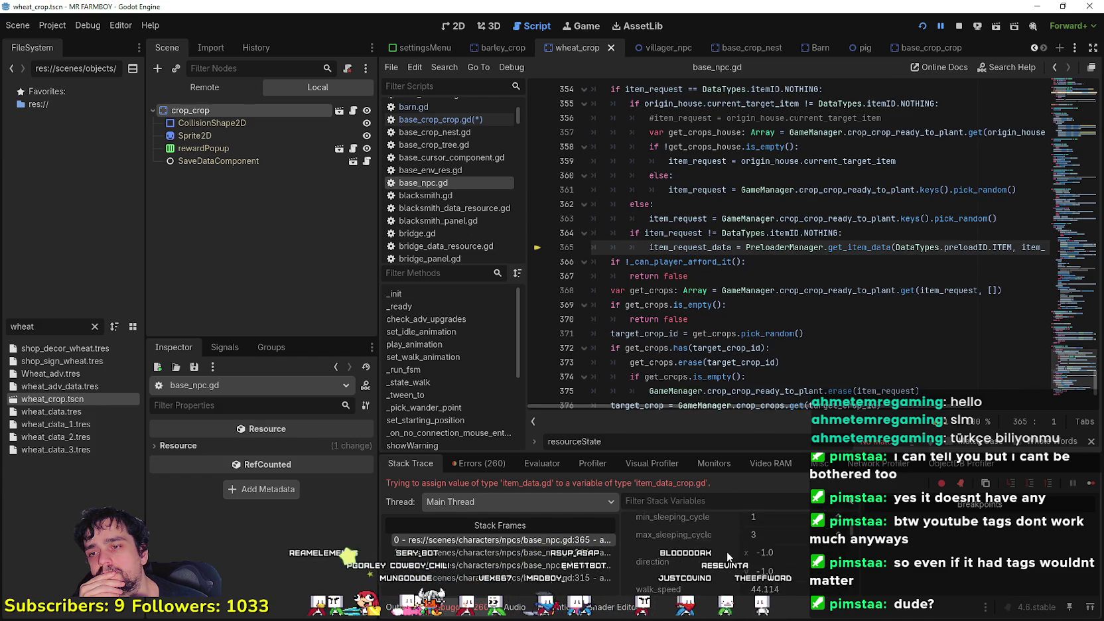
{"action": "scroll", "coordinate": [727, 555], "scroll_direction": "down", "scroll_amount": 5}
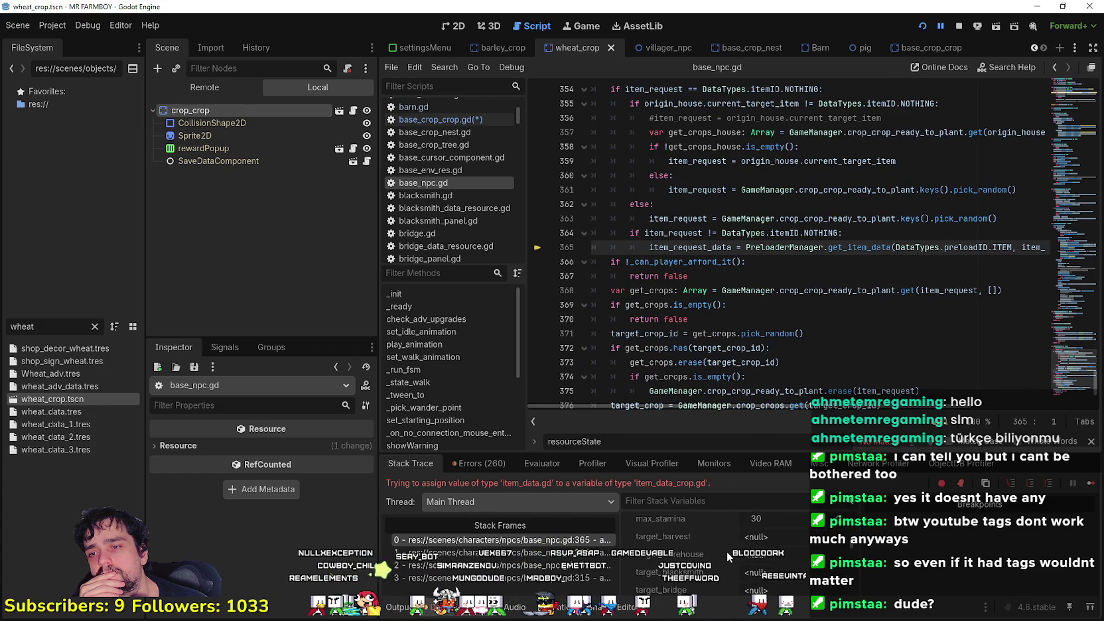
{"action": "scroll", "coordinate": [728, 554], "scroll_direction": "down", "scroll_amount": 2}
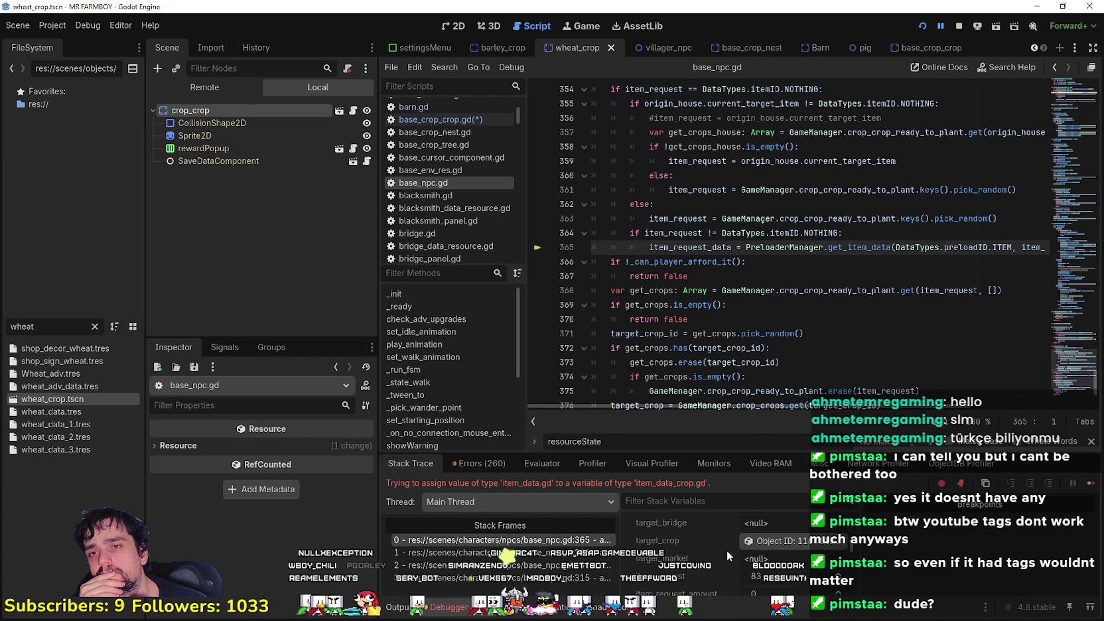
{"action": "scroll", "coordinate": [728, 556], "scroll_direction": "down", "scroll_amount": 2}
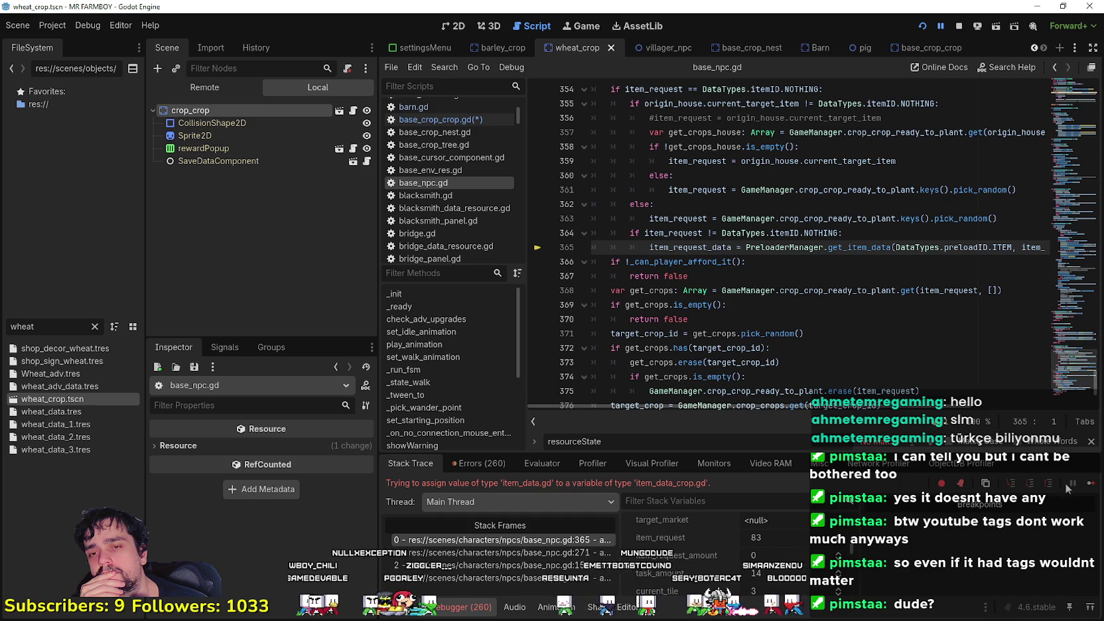
{"action": "left_click", "coordinate": [438, 119]}
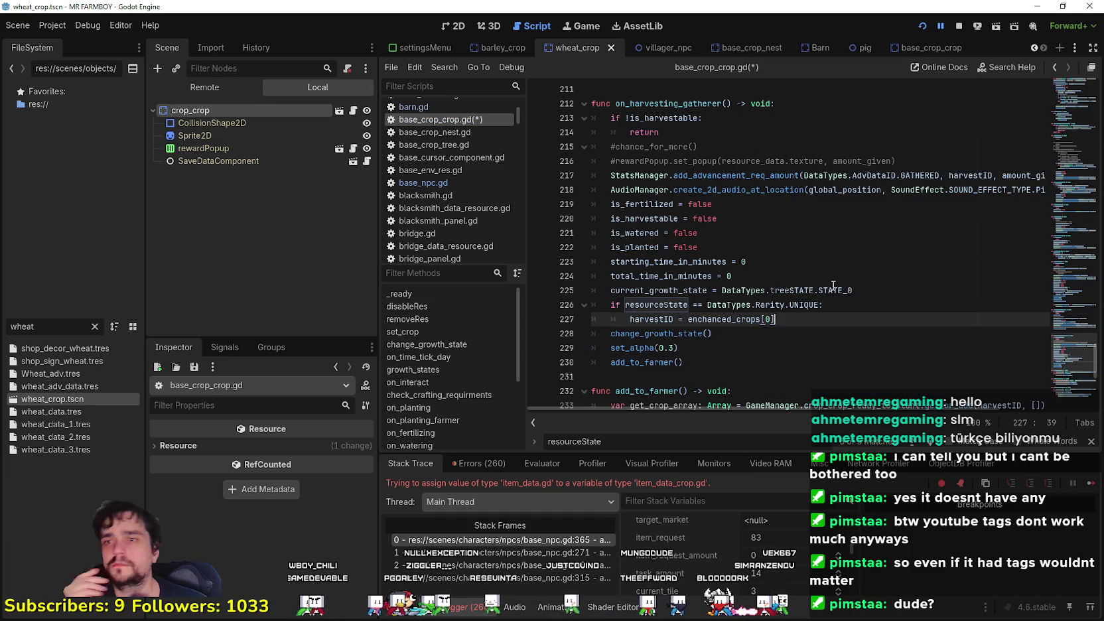
Change line 227 to enchanced_crops[1], save base_crop_crop.gd, and continue the debugger.
{"action": "left_click", "coordinate": [818, 320]}
{"action": "key", "text": "Left"}
{"action": "key", "text": "BackSpace"}
{"action": "type", "text": "1"}
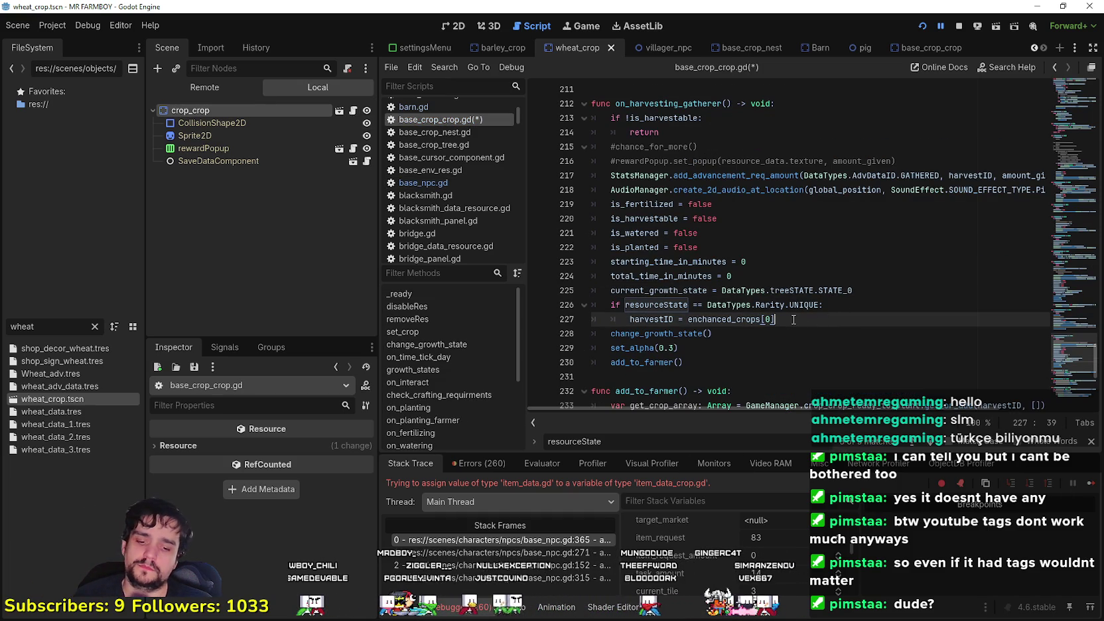
{"action": "left_click", "coordinate": [796, 322]}
{"action": "key", "text": "ctrl+s"}
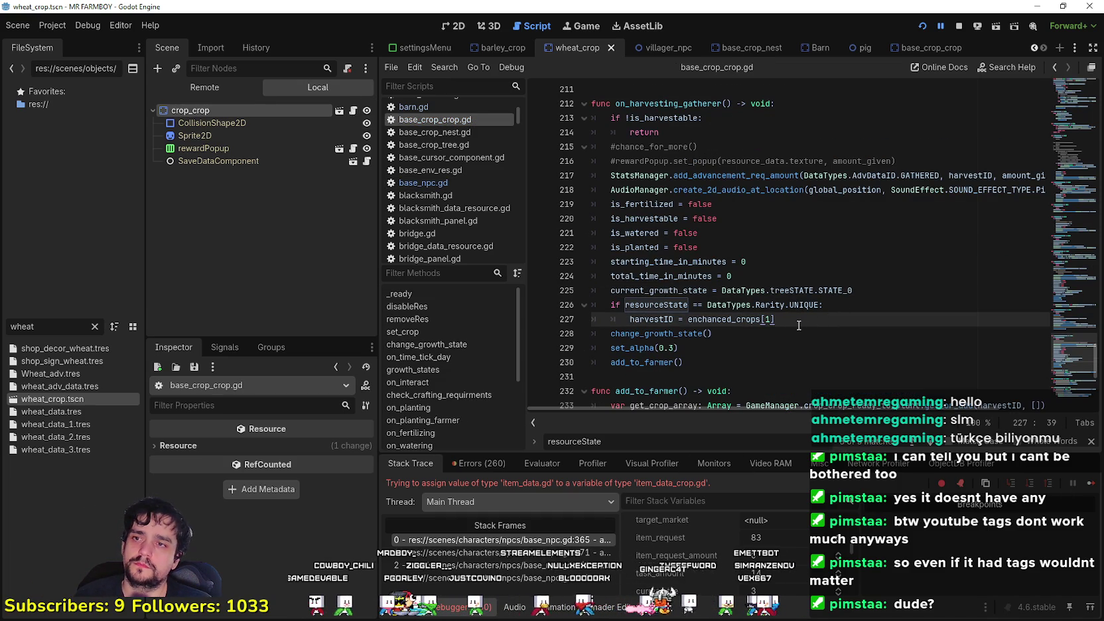
{"action": "left_click", "coordinate": [1089, 487]}
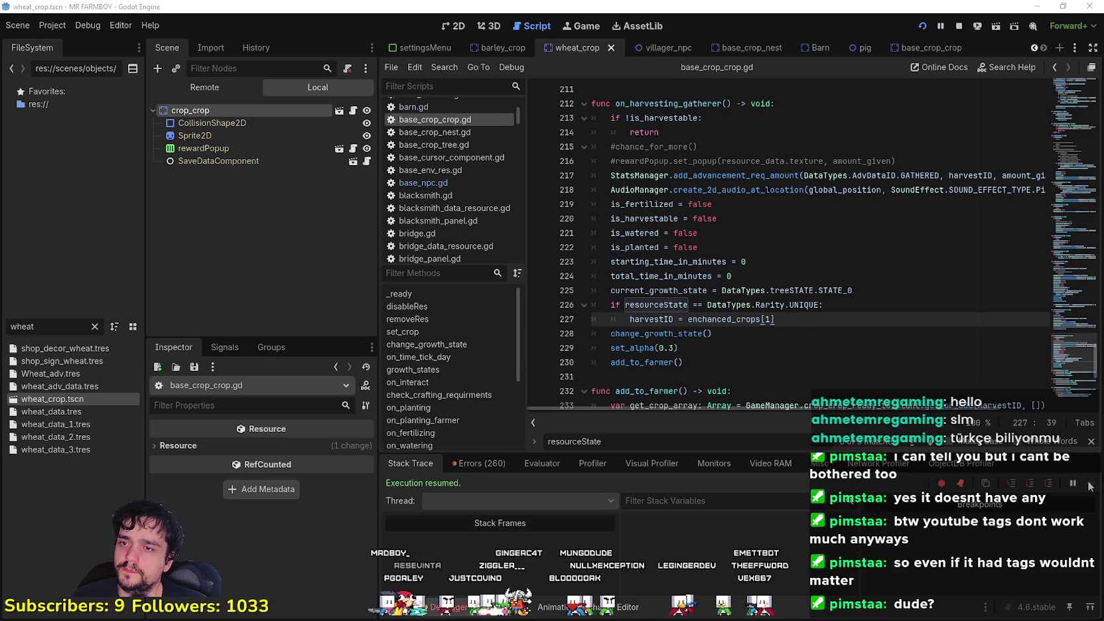
{"action": "left_click", "coordinate": [1091, 488]}
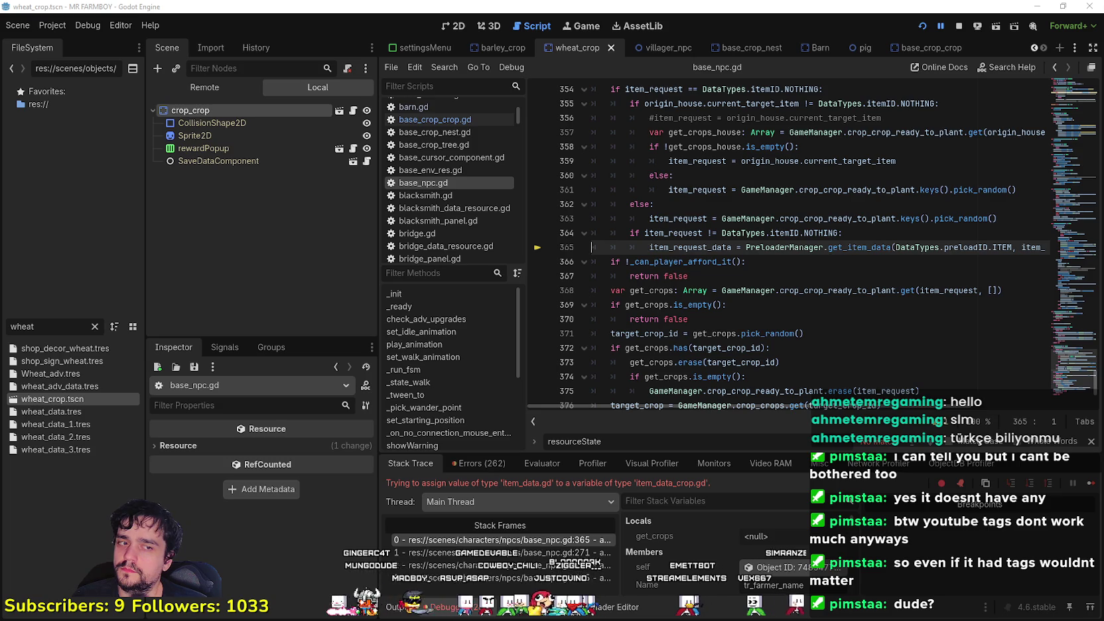
Resume the game from the debugger and move the game window aside.
{"action": "key", "text": "F12"}
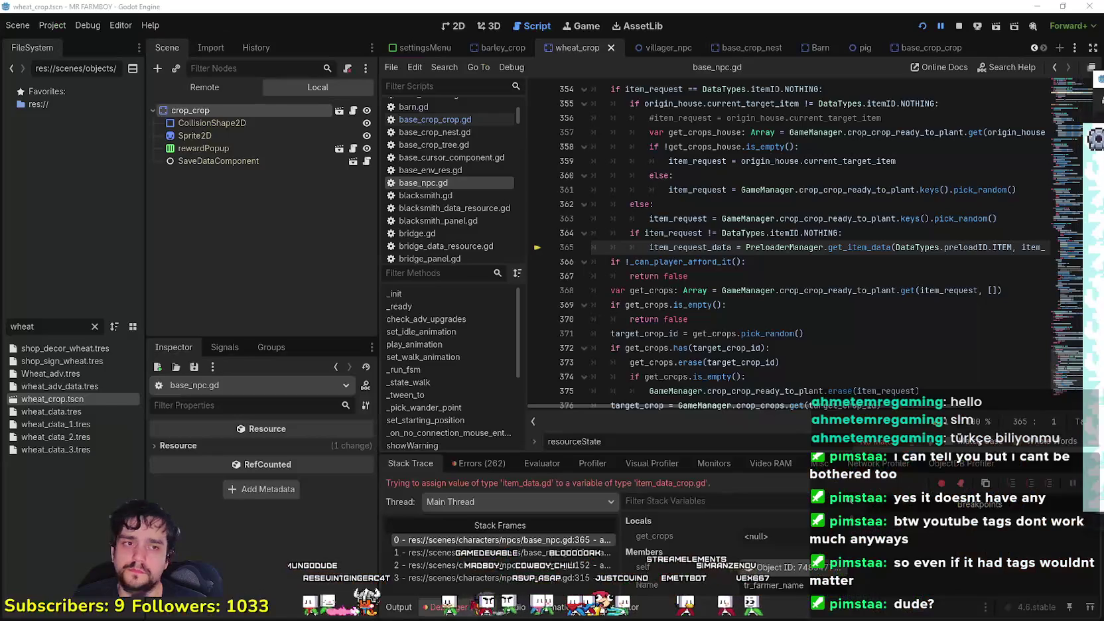
{"action": "left_click", "coordinate": [862, 319]}
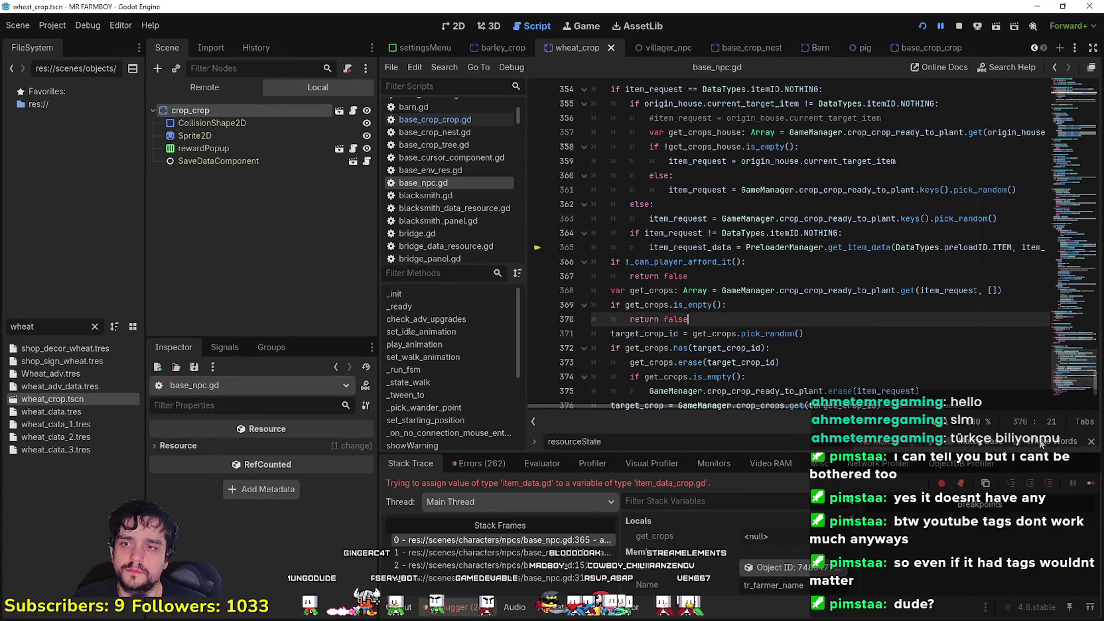
{"action": "left_click", "coordinate": [1089, 483]}
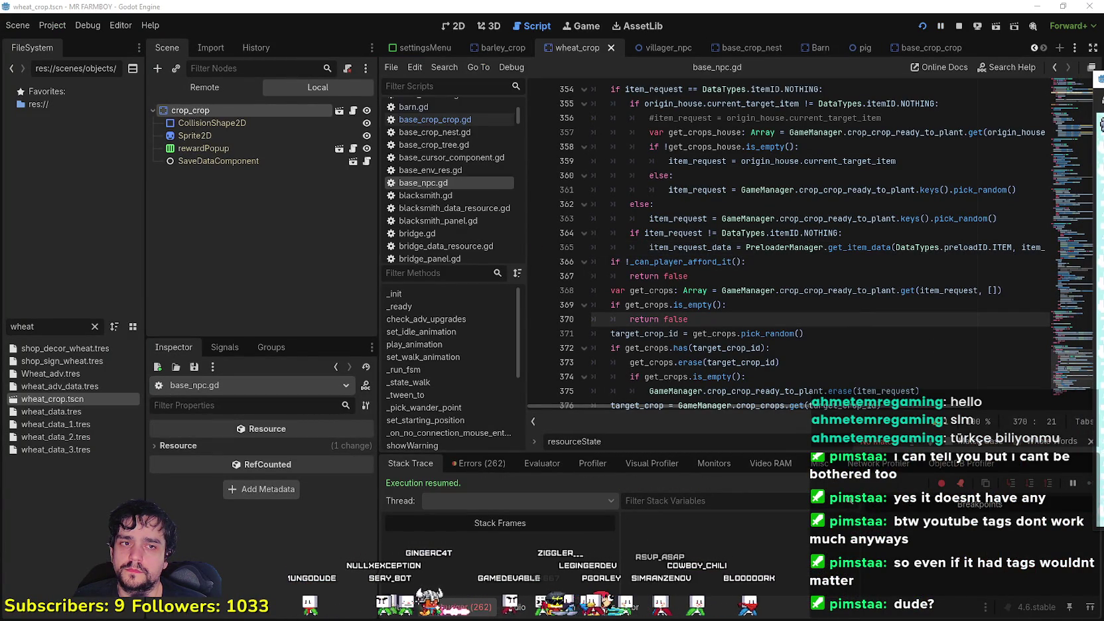
{"action": "left_click_drag", "start_coordinate": [1103, 52], "coordinate": [485, 51]}
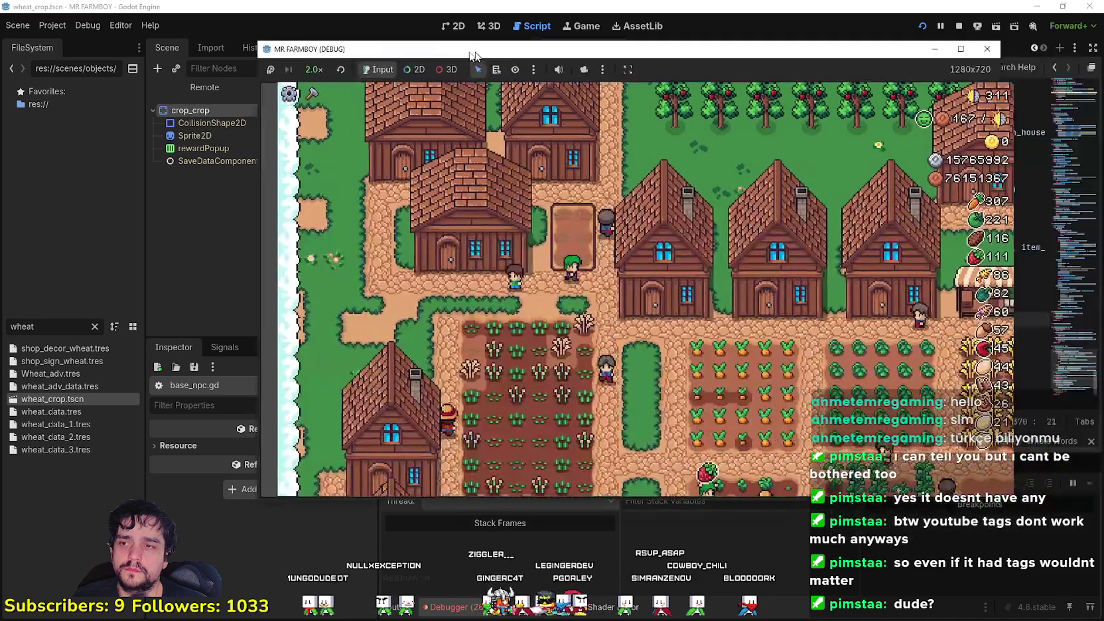
{"action": "key", "text": "ctrl+space"}
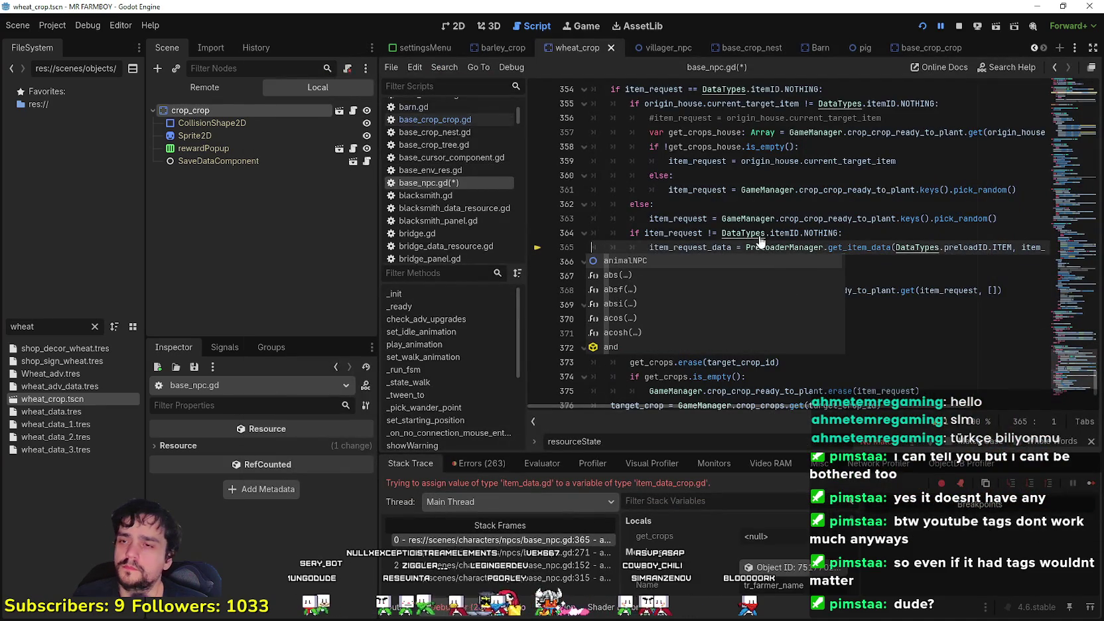
Save base_npc.gd and check Stack Variables: item_request 83, item_request_amount 0.
{"action": "key", "text": "Escape"}
{"action": "key", "text": "ctrl+s"}
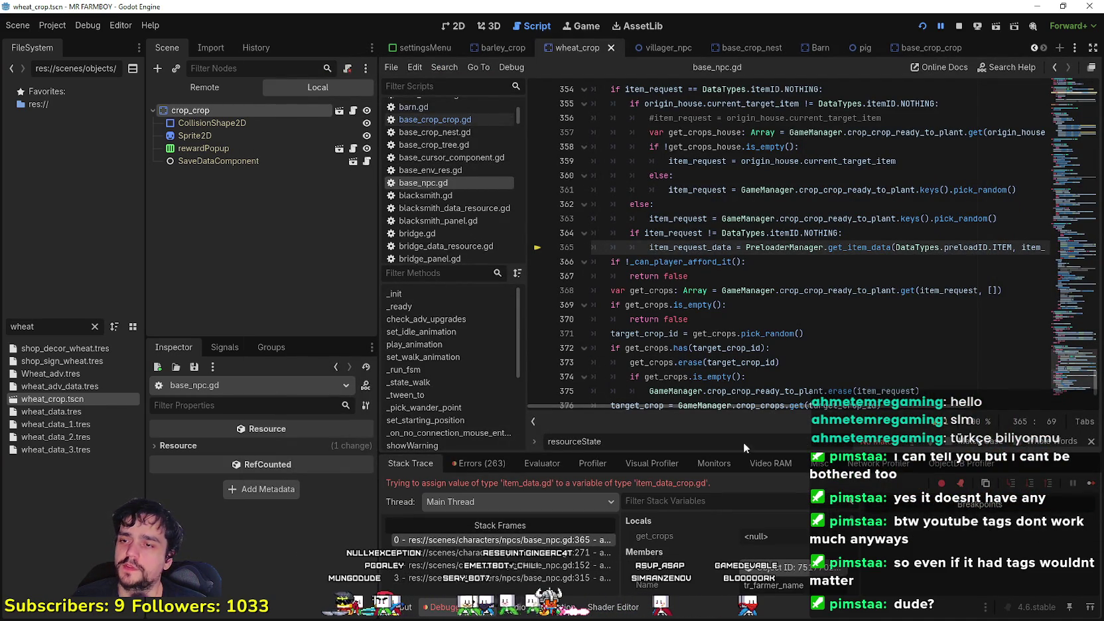
{"action": "mouse_move", "coordinate": [979, 252]}
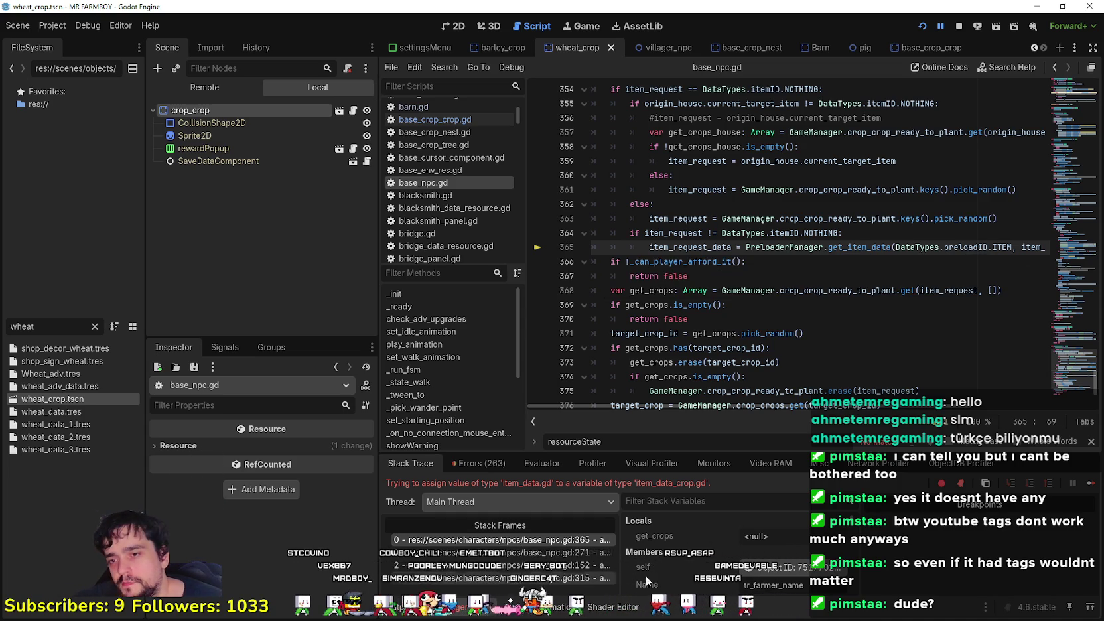
{"action": "scroll", "coordinate": [714, 548], "scroll_direction": "down", "scroll_amount": 5}
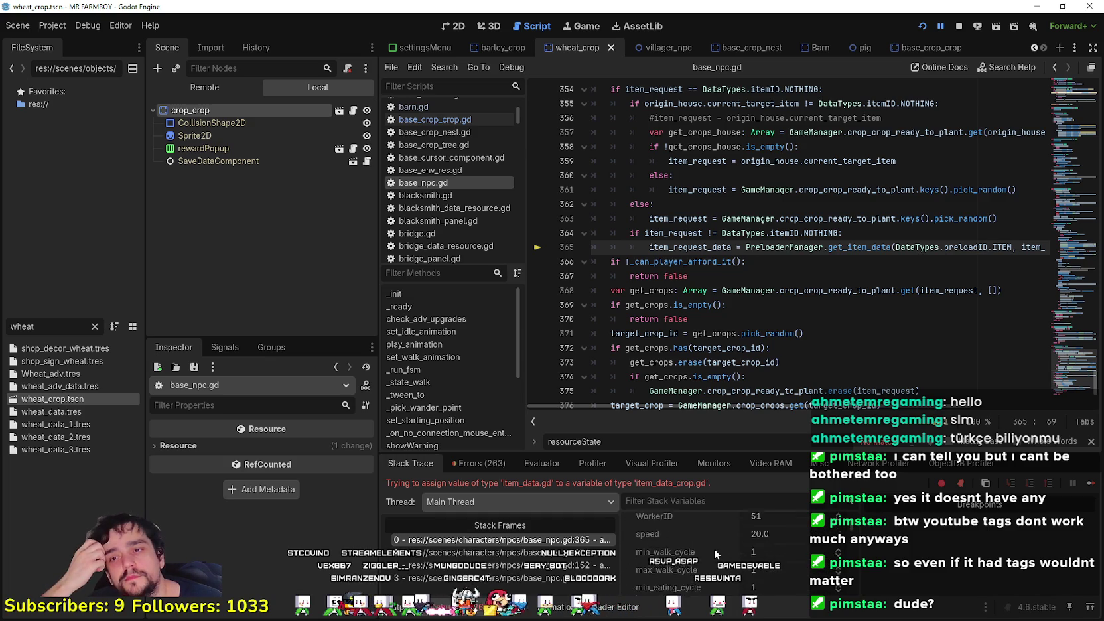
{"action": "scroll", "coordinate": [713, 548], "scroll_direction": "down", "scroll_amount": 3}
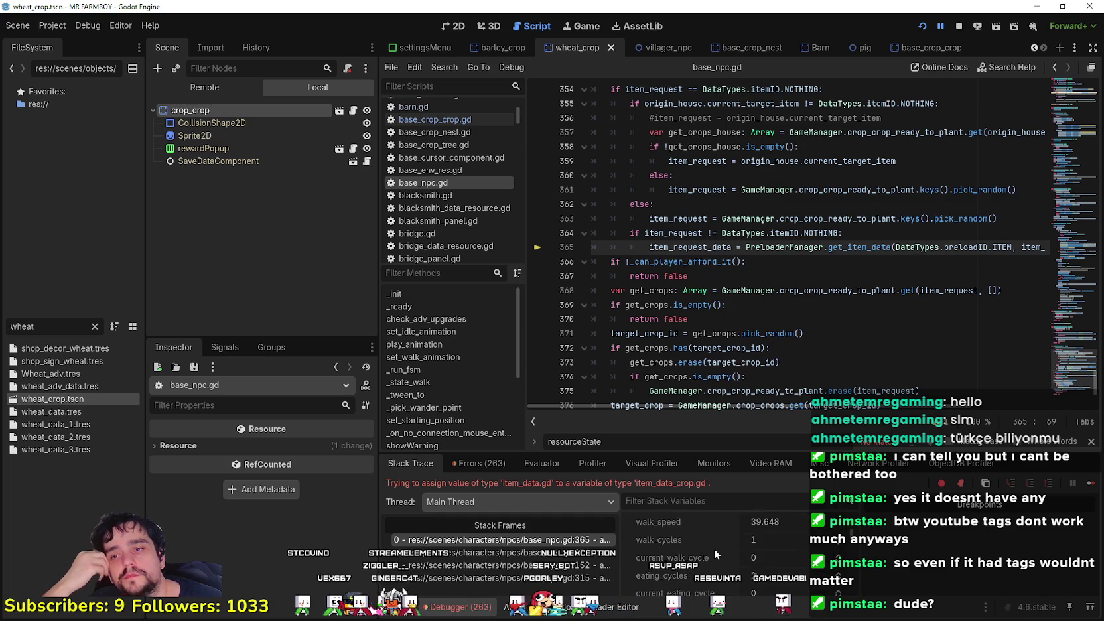
{"action": "scroll", "coordinate": [714, 548], "scroll_direction": "down", "scroll_amount": 3}
{"action": "scroll", "coordinate": [715, 555], "scroll_direction": "down", "scroll_amount": 3}
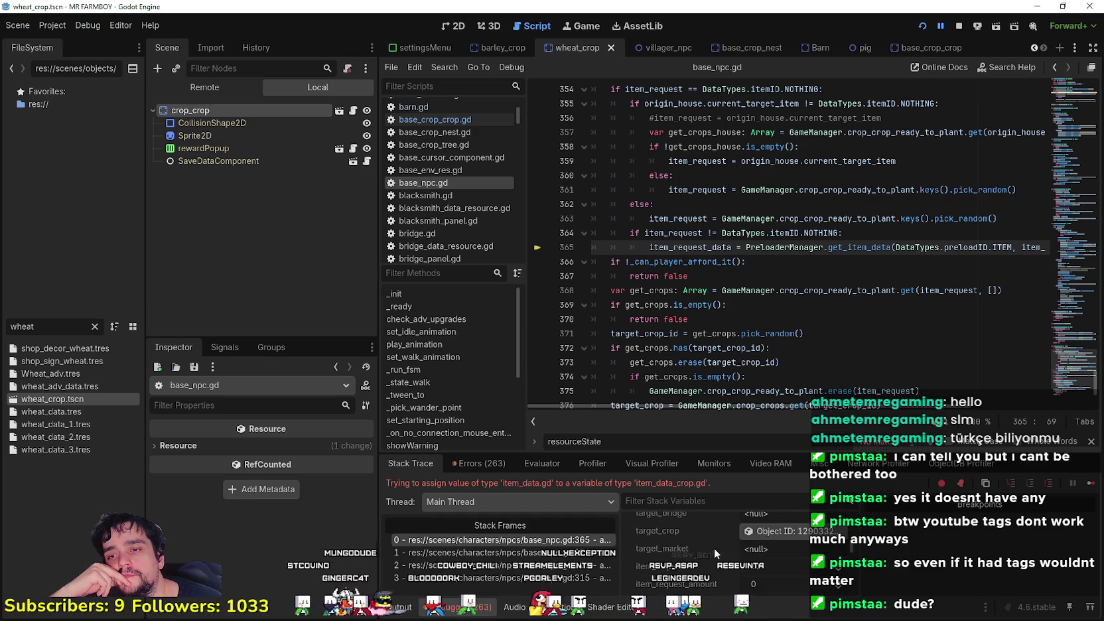
{"action": "scroll", "coordinate": [714, 548], "scroll_direction": "down", "scroll_amount": 2}
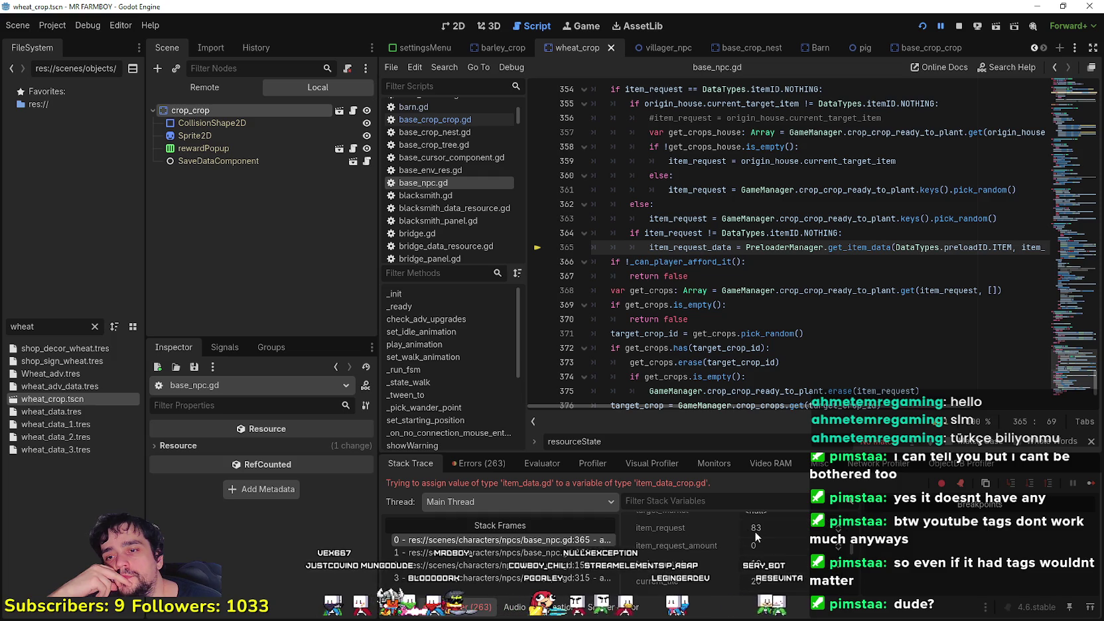
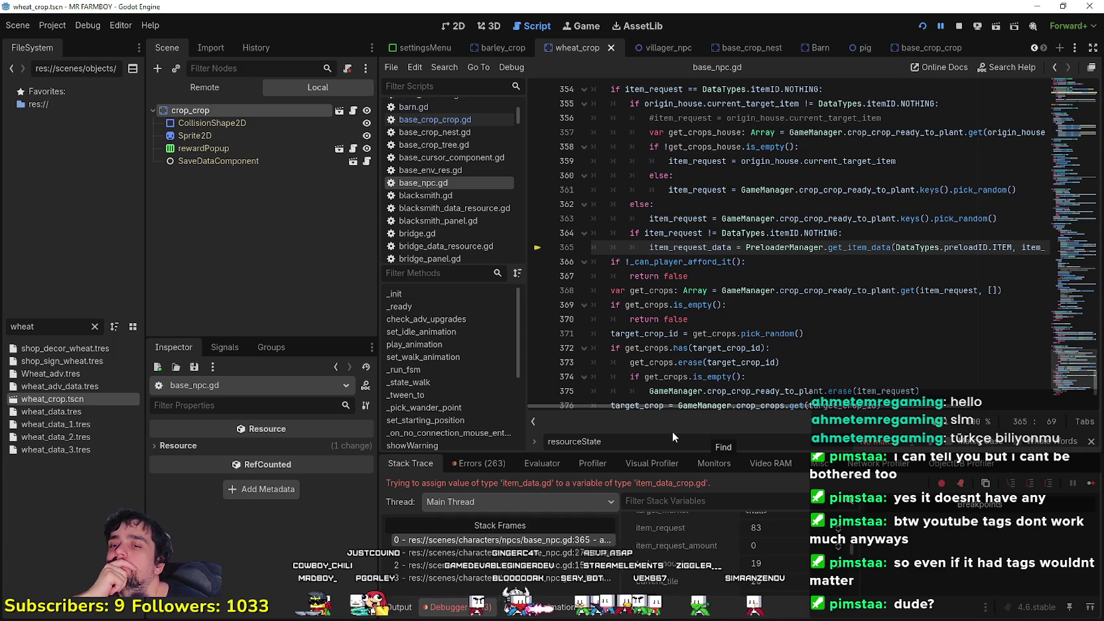
Close the Find bar and open base_crop_crop.gd at its on_harvesting_gatherer function.
{"action": "key", "text": "Escape"}
{"action": "mouse_move", "coordinate": [756, 427]}
{"action": "left_mouse_down"}
{"action": "mouse_move", "coordinate": [886, 429]}
{"action": "mouse_move", "coordinate": [782, 421]}
{"action": "left_mouse_up"}
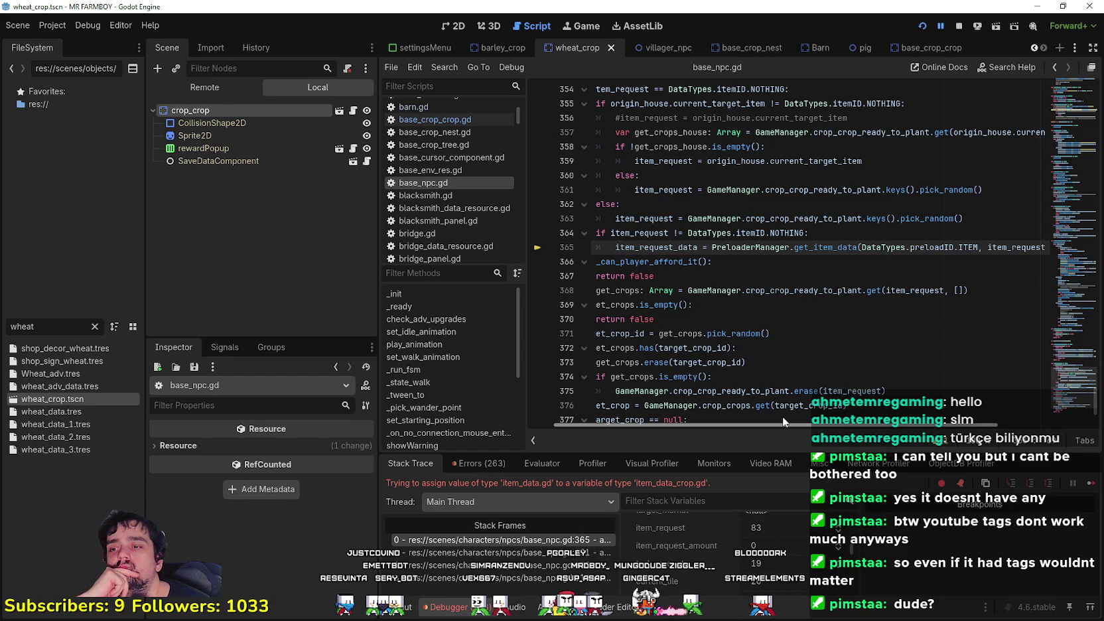
{"action": "left_click", "coordinate": [355, 110]}
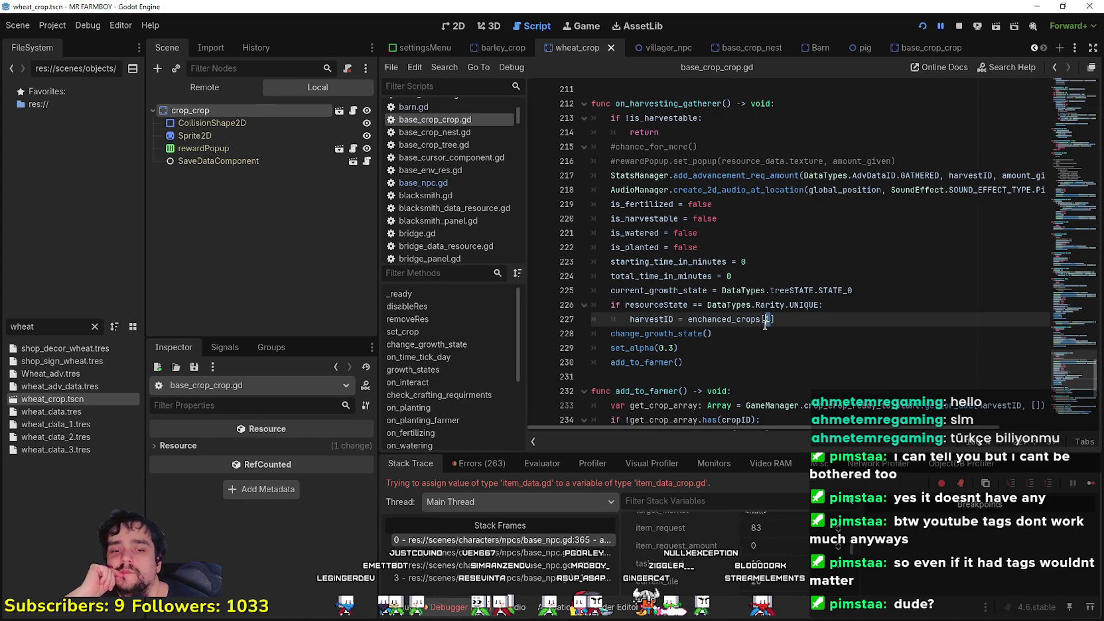
Search the script for resourceState and inspect the harvestID assignment on lines 71-72.
{"action": "type", "text": "0"}
{"action": "scroll", "coordinate": [739, 296], "scroll_direction": "down", "scroll_amount": 5}
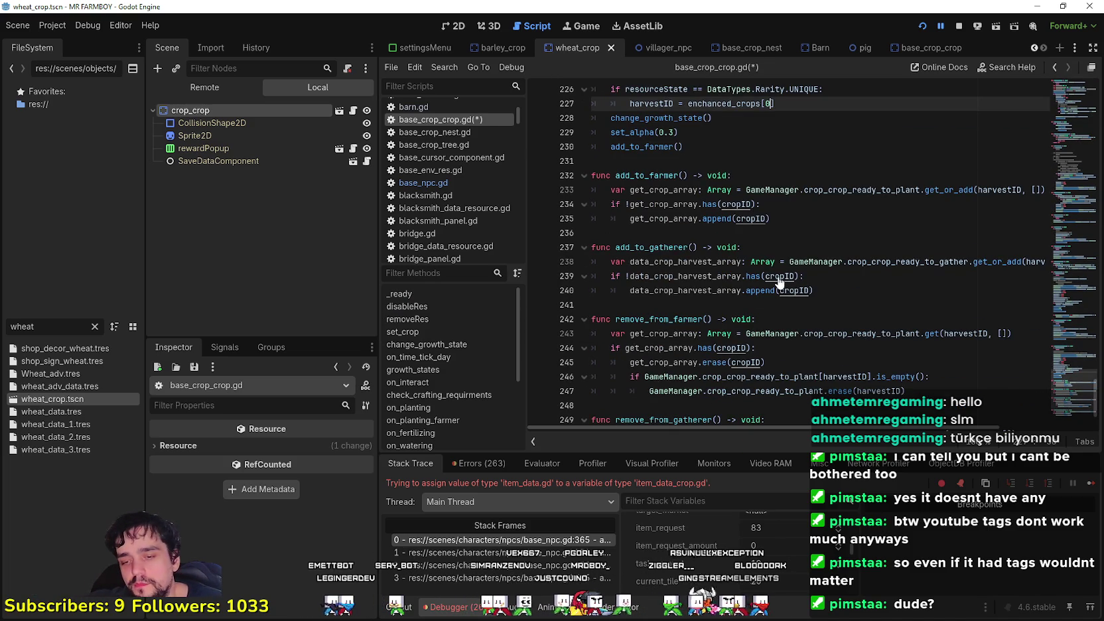
{"action": "scroll", "coordinate": [779, 282], "scroll_direction": "up", "scroll_amount": 1}
{"action": "key", "text": "ctrl+f"}
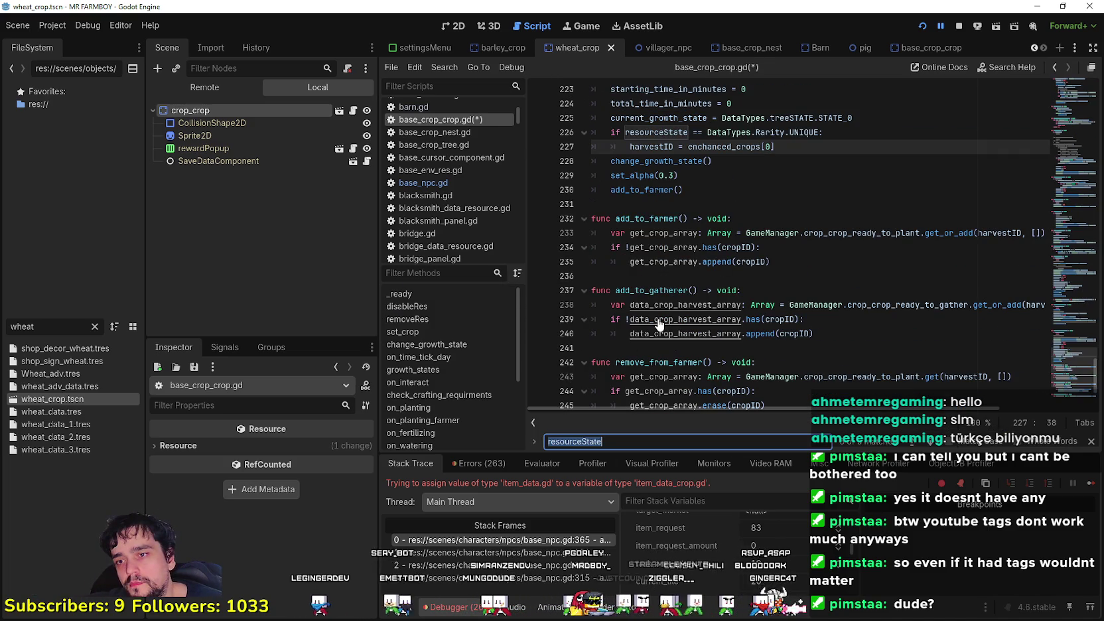
{"action": "left_click", "coordinate": [931, 445]}
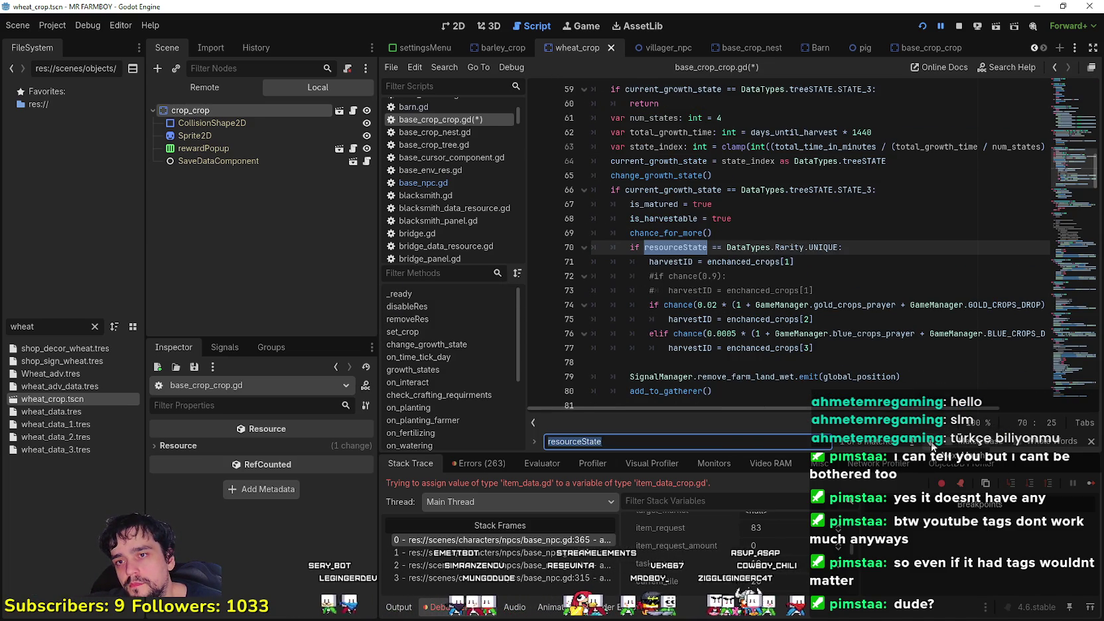
{"action": "left_click", "coordinate": [919, 442]}
{"action": "left_click", "coordinate": [783, 272]}
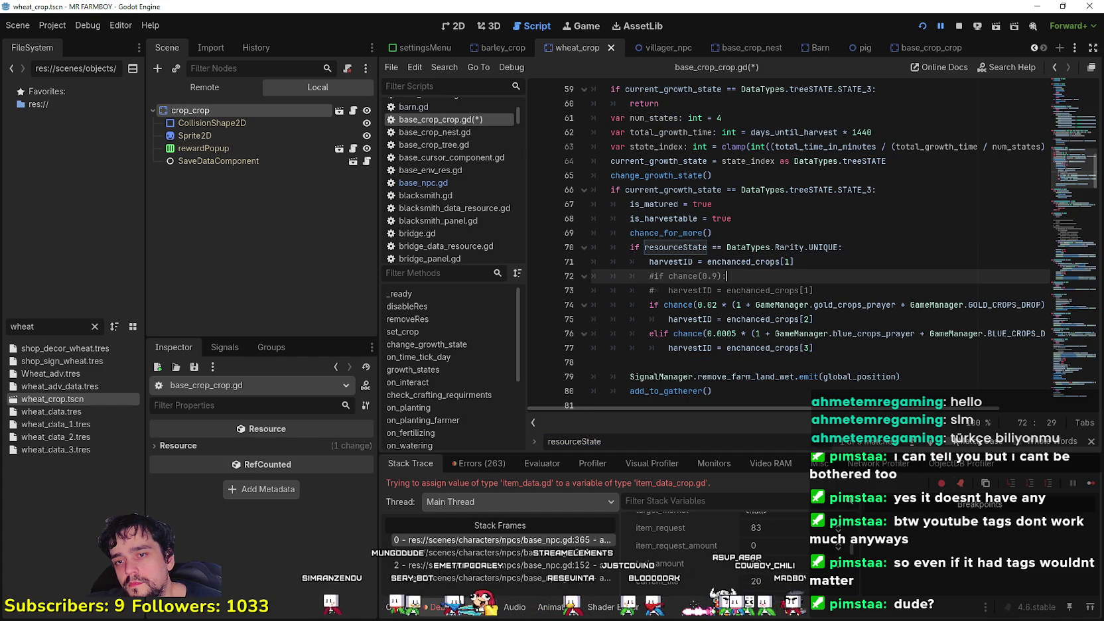
{"action": "left_click", "coordinate": [712, 262]}
{"action": "left_click", "coordinate": [817, 255]}
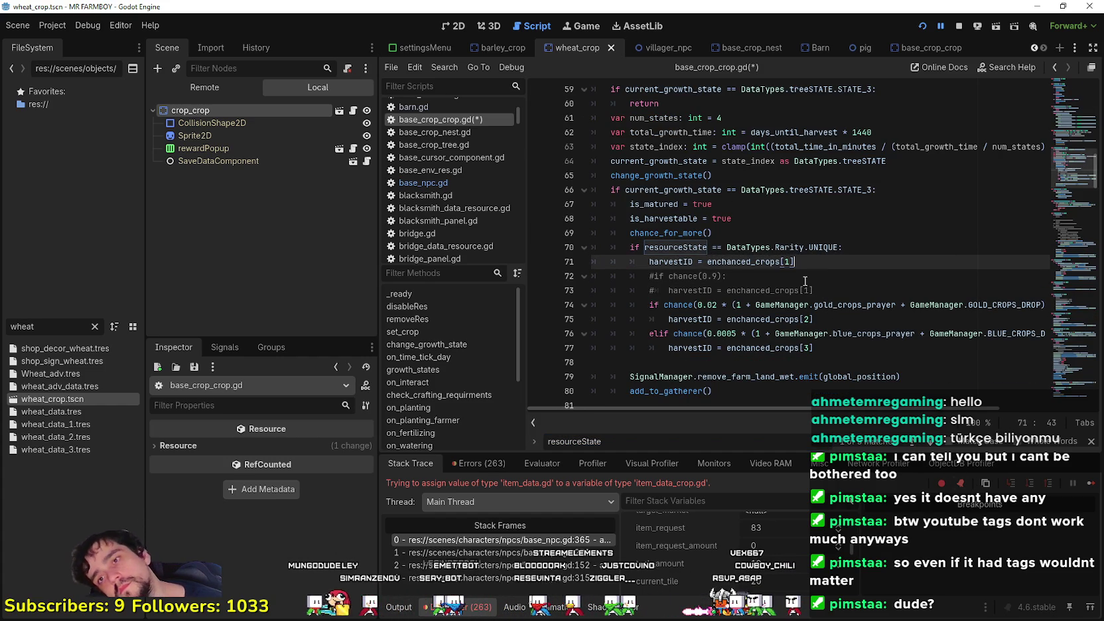
{"action": "scroll", "coordinate": [793, 304], "scroll_direction": "up", "scroll_amount": 3}
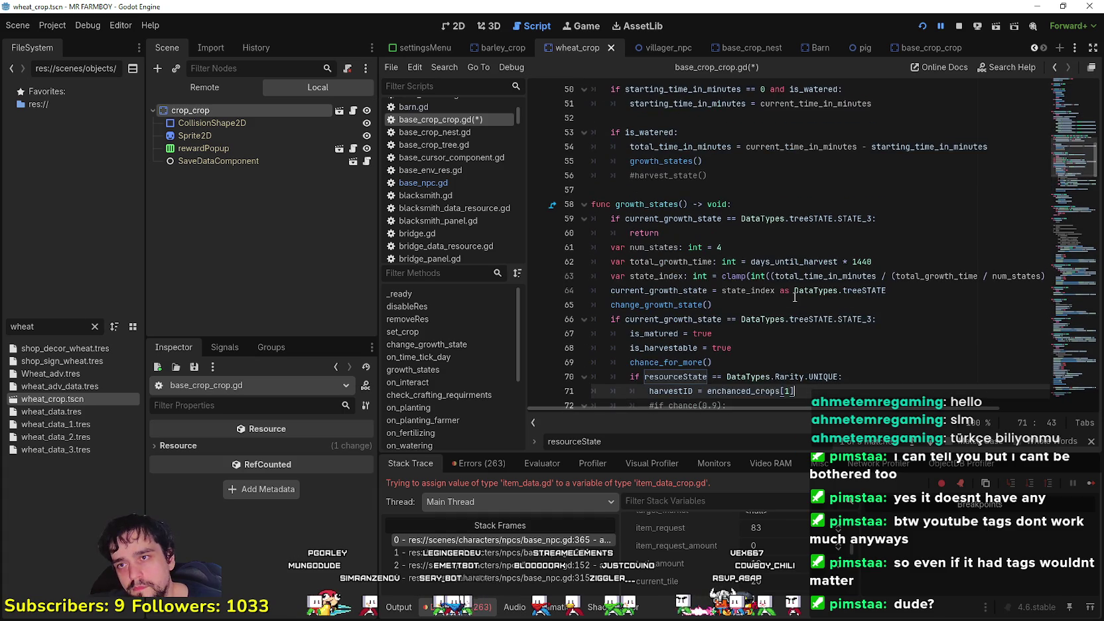
{"action": "scroll", "coordinate": [794, 297], "scroll_direction": "down", "scroll_amount": 3}
{"action": "left_click", "coordinate": [814, 275]}
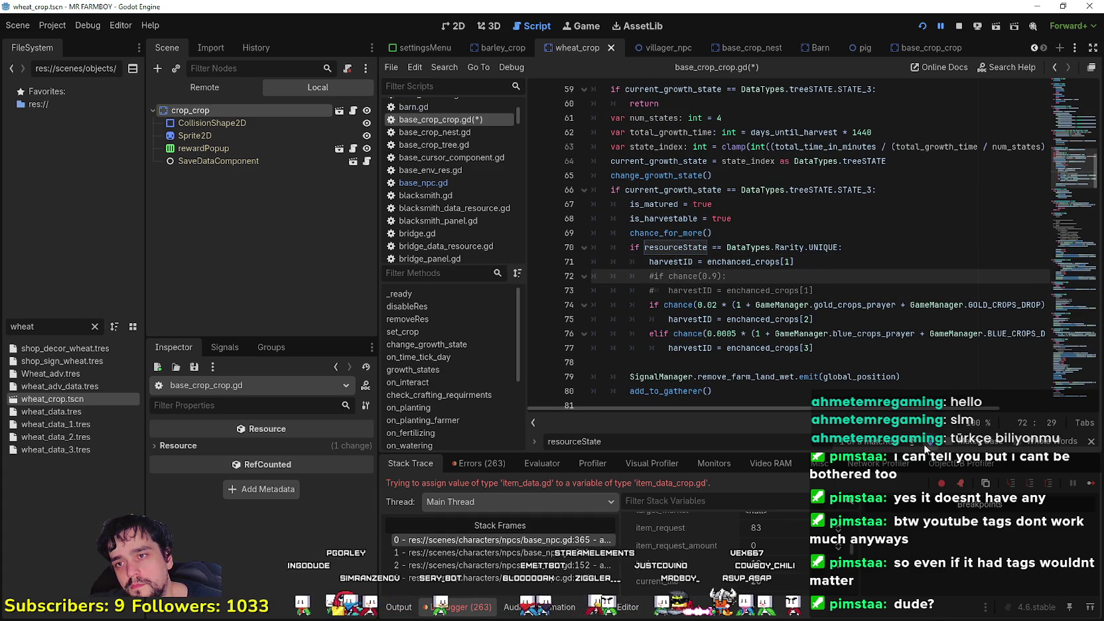
Change enchanced_crops[1] to enchanced_crops[0] on lines 188 and 227, then save base_crop_crop.gd.
{"action": "key", "text": "F3"}
{"action": "key", "text": "F3"}
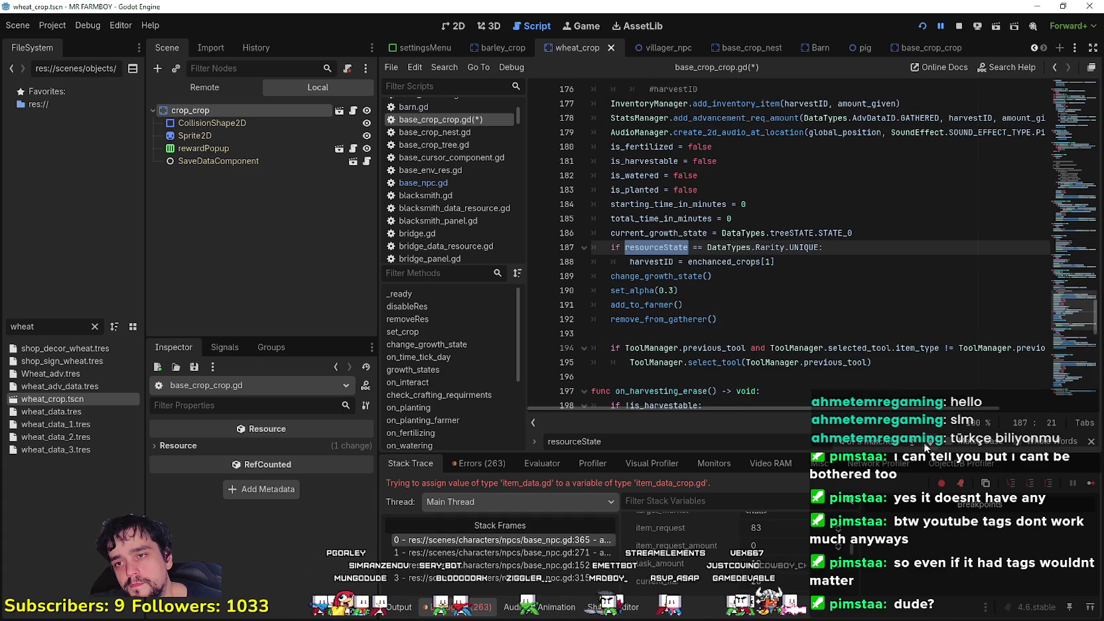
{"action": "left_click", "coordinate": [769, 261]}
{"action": "key", "text": "BackSpace"}
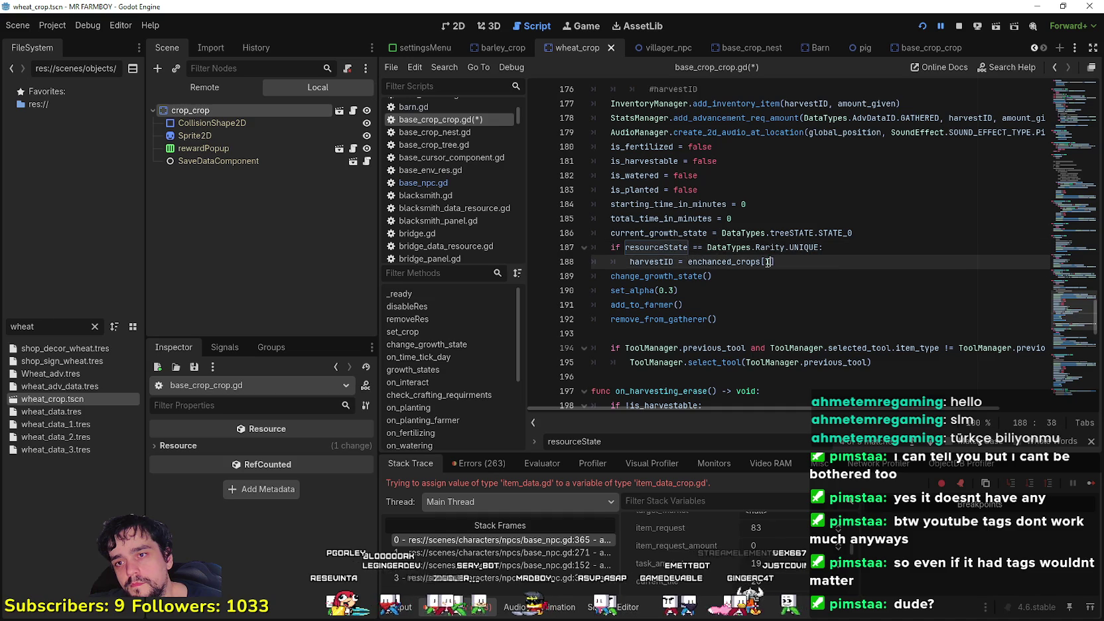
{"action": "type", "text": "0"}
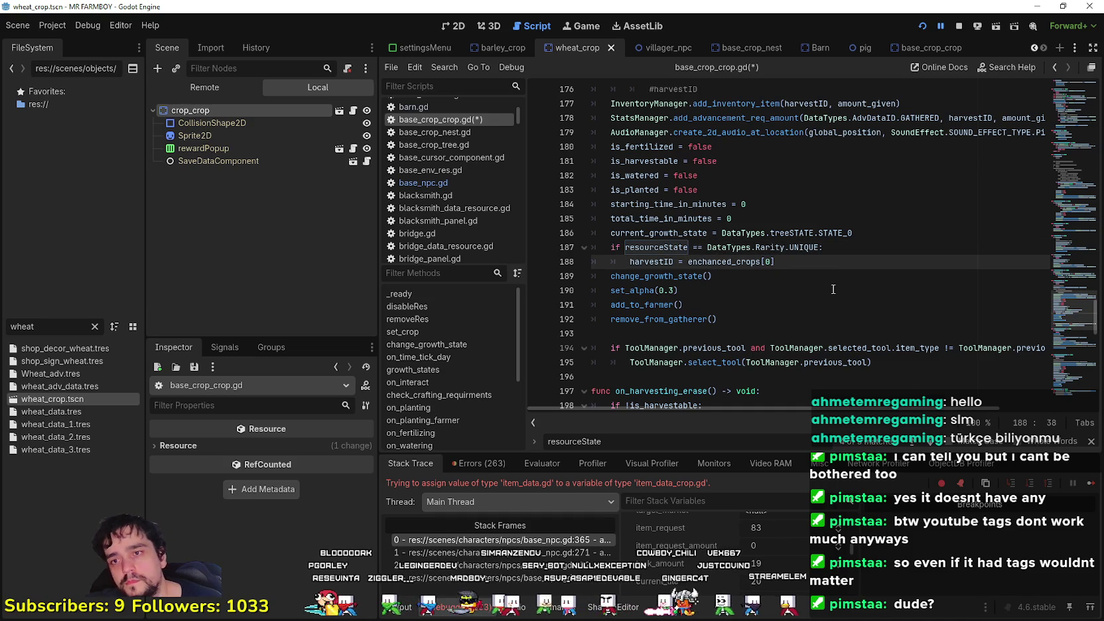
{"action": "key", "text": "F3"}
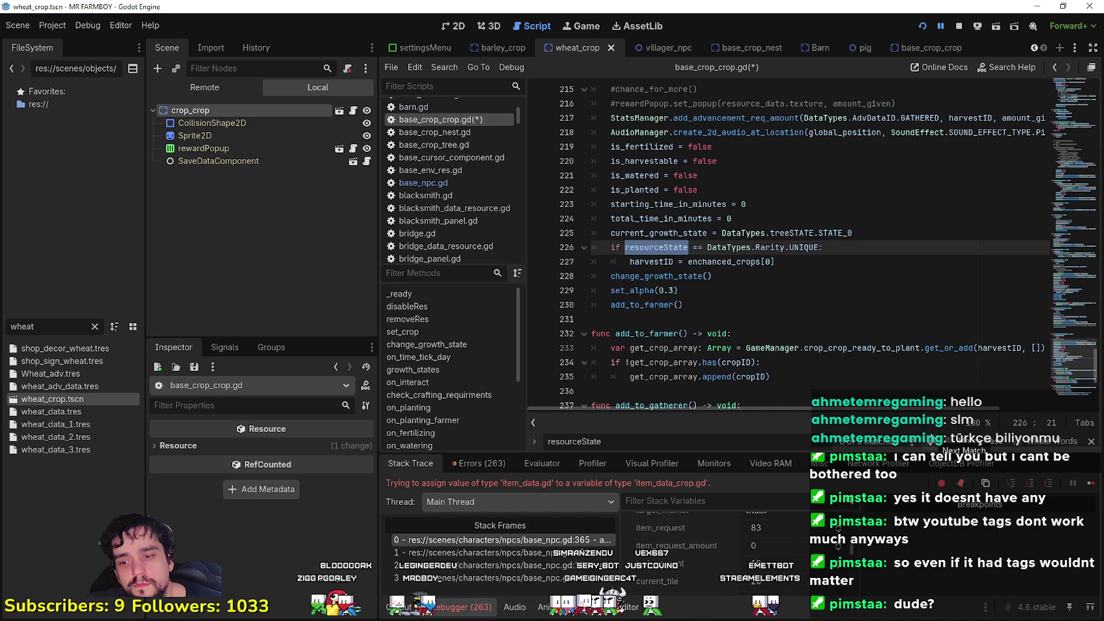
{"action": "key", "text": "ctrl+s"}
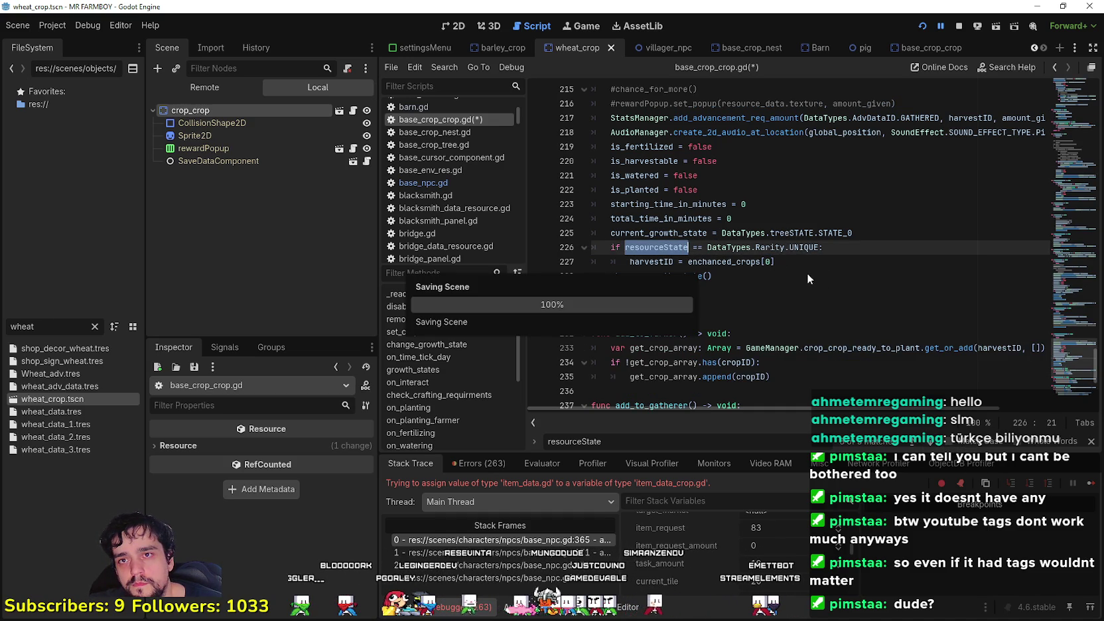
{"action": "left_click", "coordinate": [807, 273]}
{"action": "scroll", "coordinate": [802, 265], "scroll_direction": "down", "scroll_amount": 3}
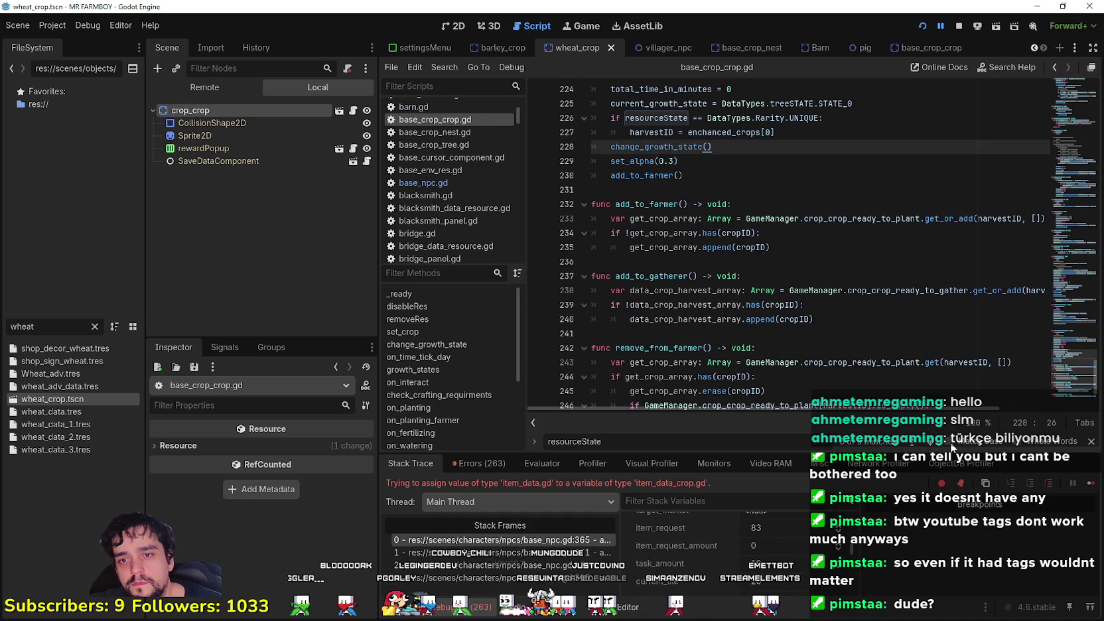
Step back through resourceState matches to the UNIQUE check on line 70.
{"action": "left_click", "coordinate": [911, 440]}
{"action": "left_click", "coordinate": [911, 441]}
{"action": "left_click", "coordinate": [910, 440]}
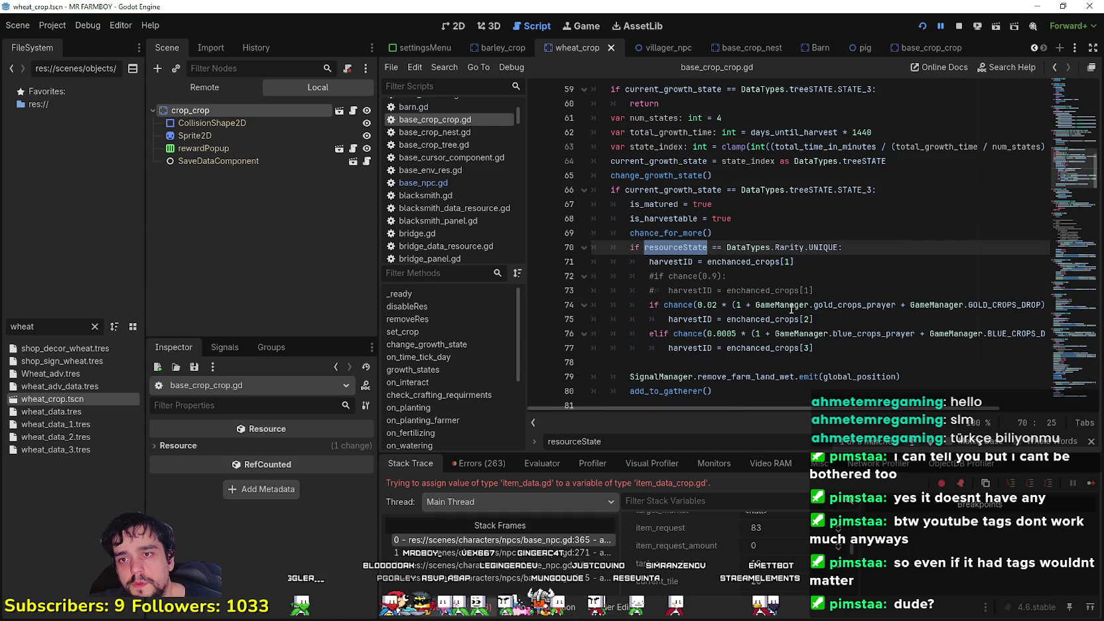
{"action": "left_click", "coordinate": [742, 274]}
{"action": "scroll", "coordinate": [785, 292], "scroll_direction": "down", "scroll_amount": 1}
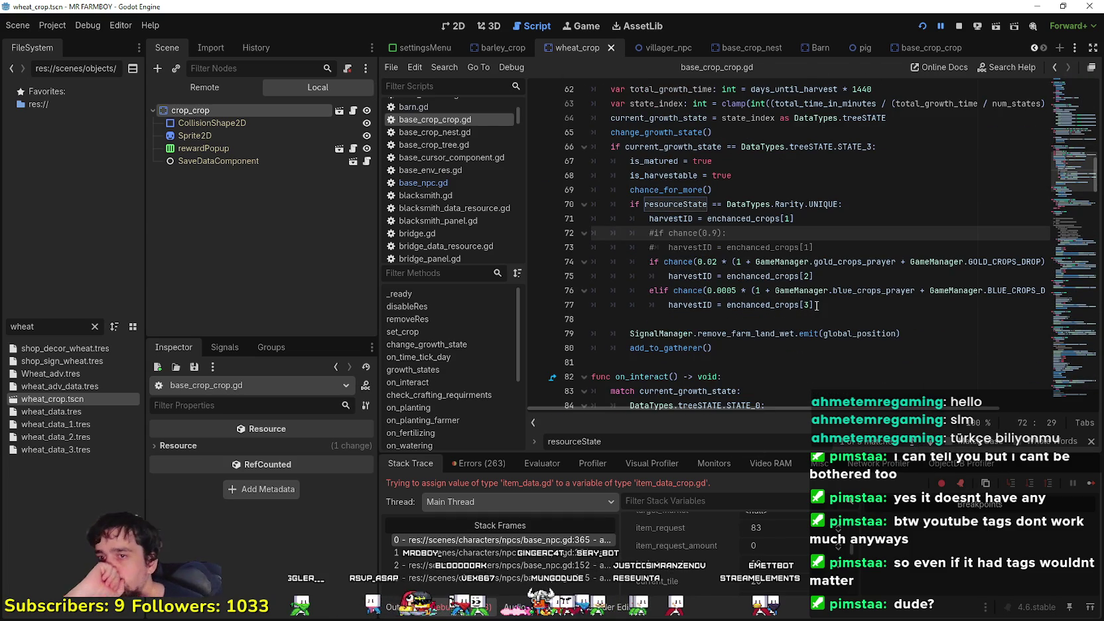
Highlight enchanced_crops and DataTypes.Rarity.UNIQUE, then clear the FileSystem wheat filter.
{"action": "double_click", "coordinate": [785, 278]}
{"action": "left_click", "coordinate": [762, 314]}
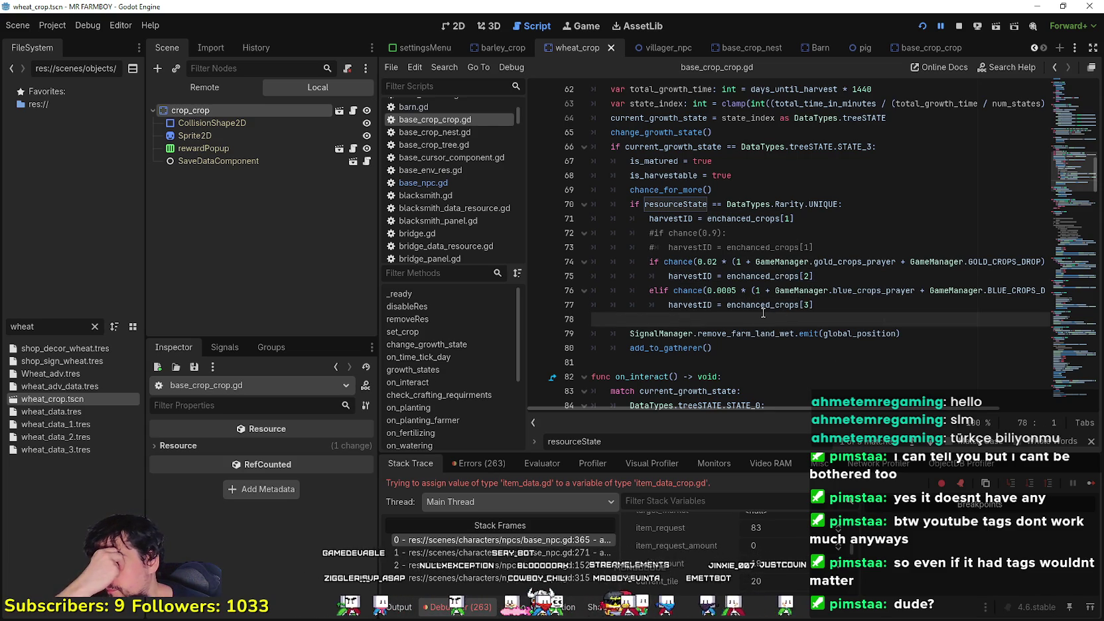
{"action": "left_click_drag", "start_coordinate": [840, 205], "coordinate": [727, 206]}
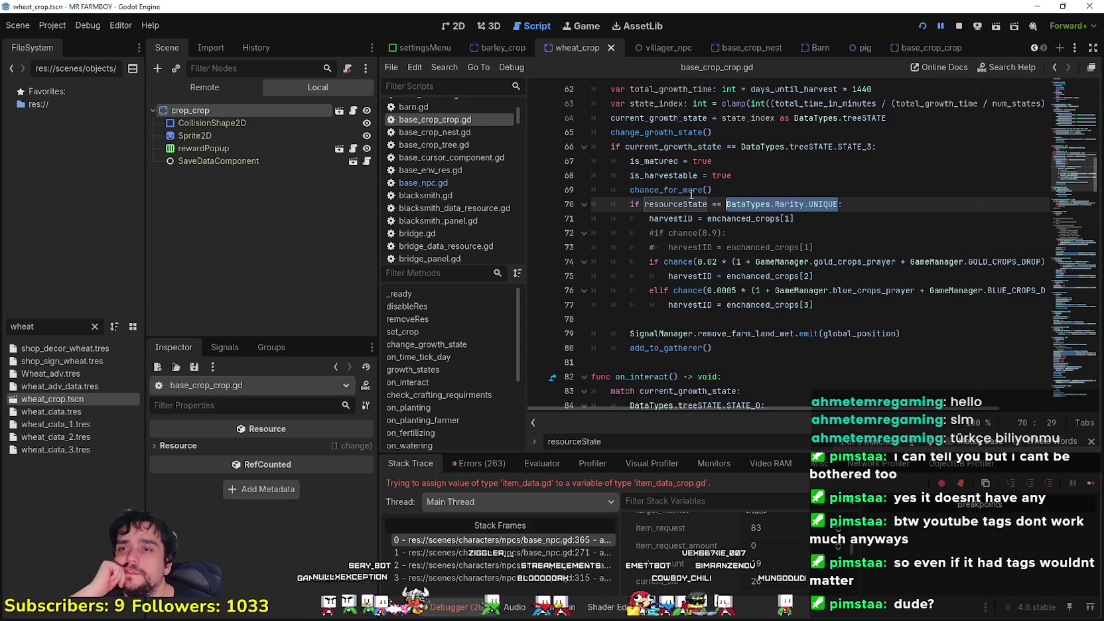
{"action": "mouse_move", "coordinate": [680, 203]}
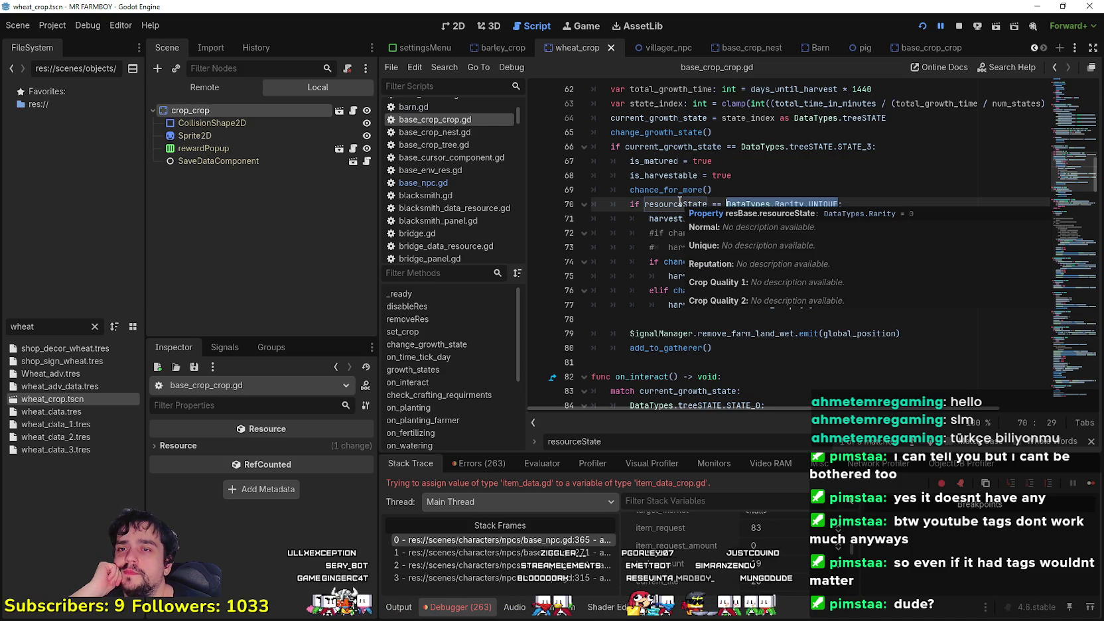
{"action": "left_click", "coordinate": [94, 326]}
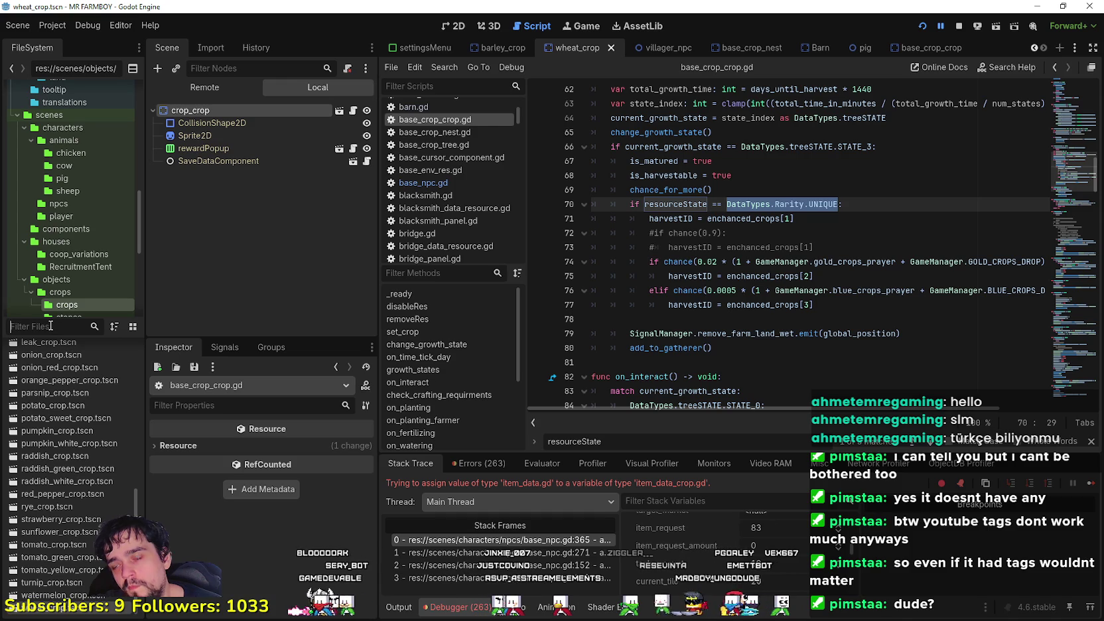
{"action": "left_click", "coordinate": [704, 192]}
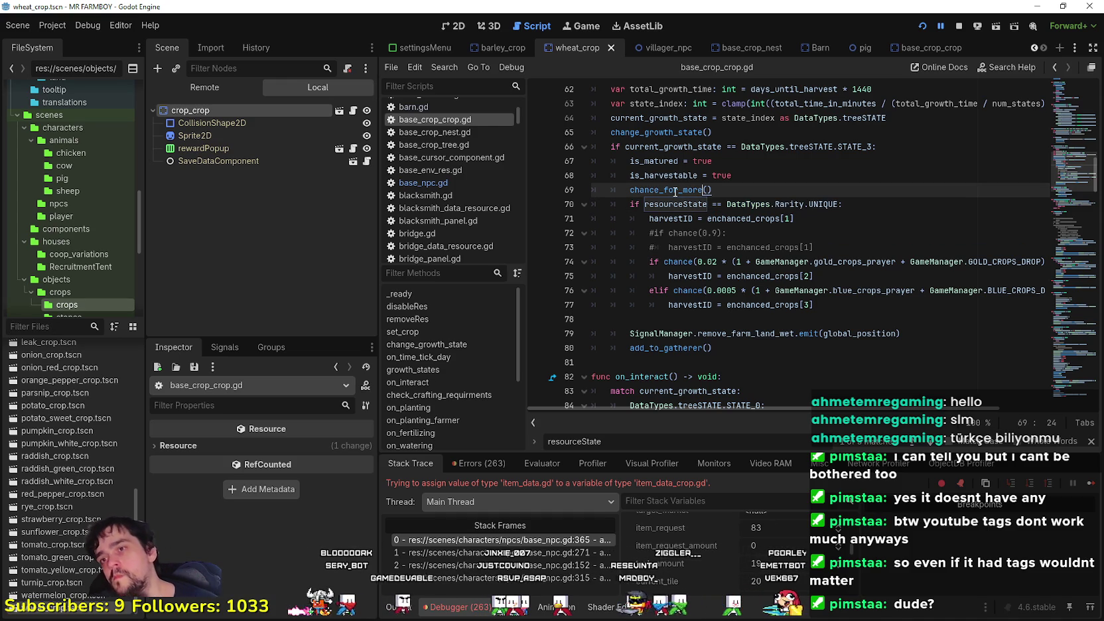
{"action": "mouse_move", "coordinate": [675, 191]}
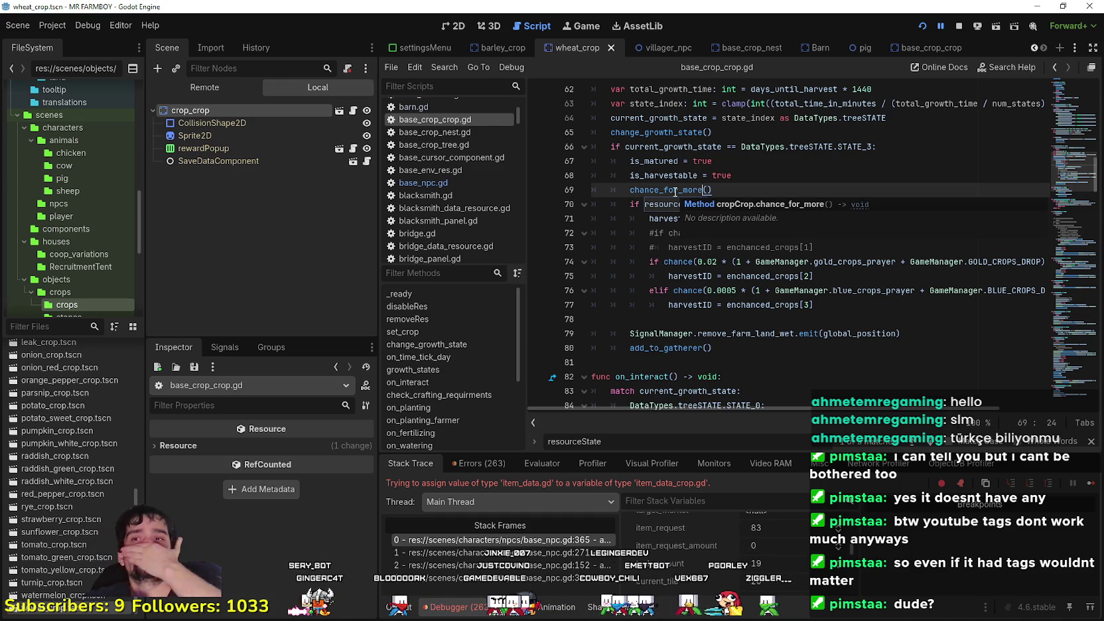
{"action": "left_click", "coordinate": [766, 260]}
{"action": "mouse_move", "coordinate": [766, 259]}
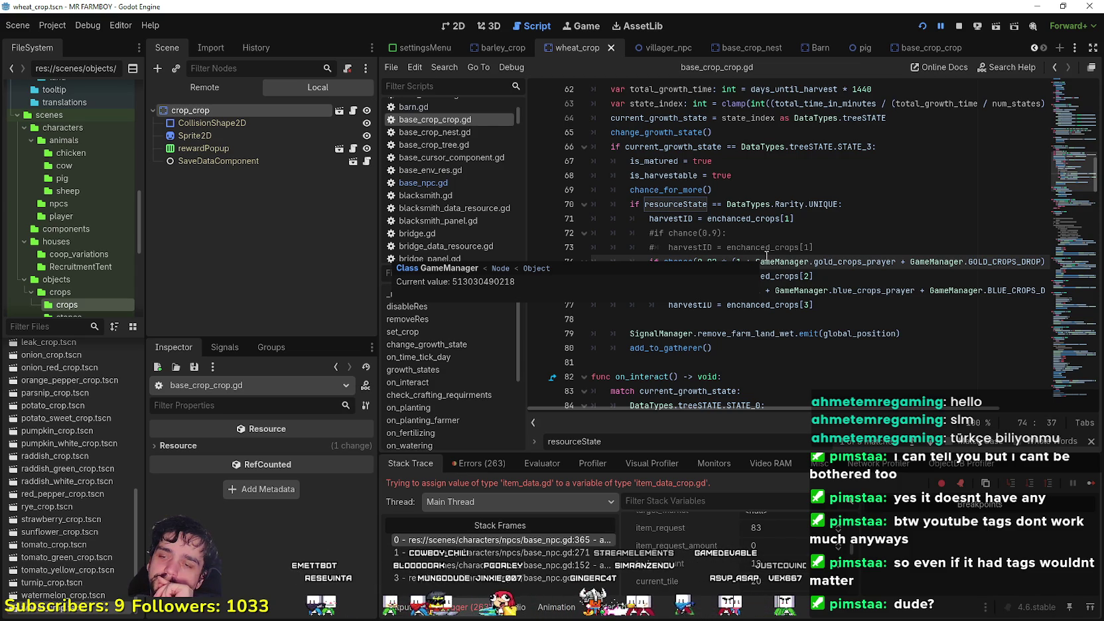
{"action": "left_click", "coordinate": [768, 317]}
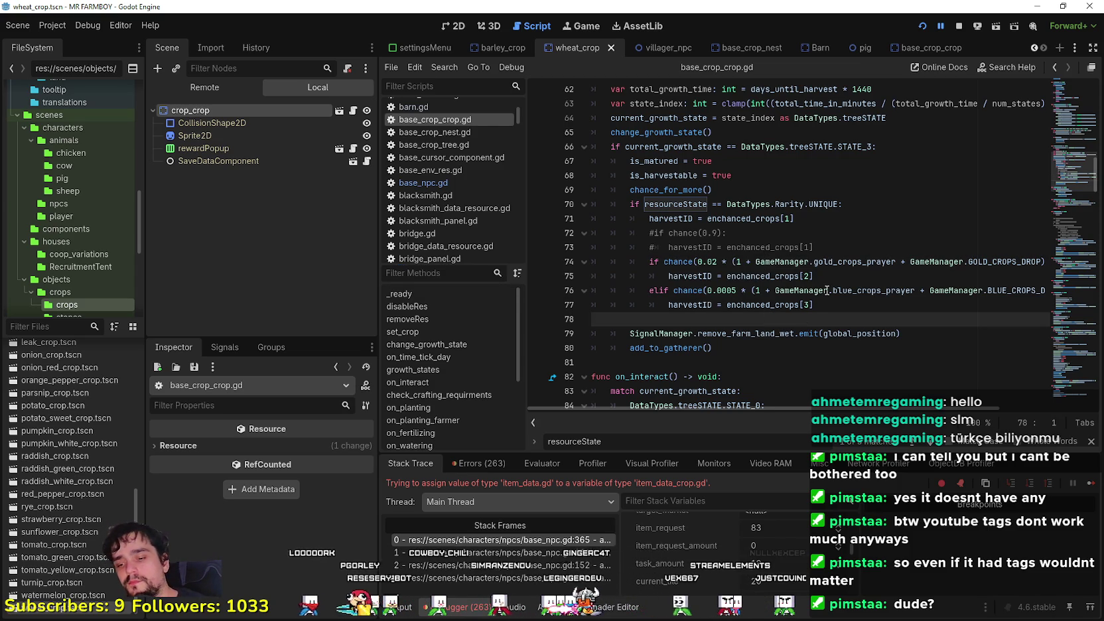
{"action": "key", "text": "ctrl+s"}
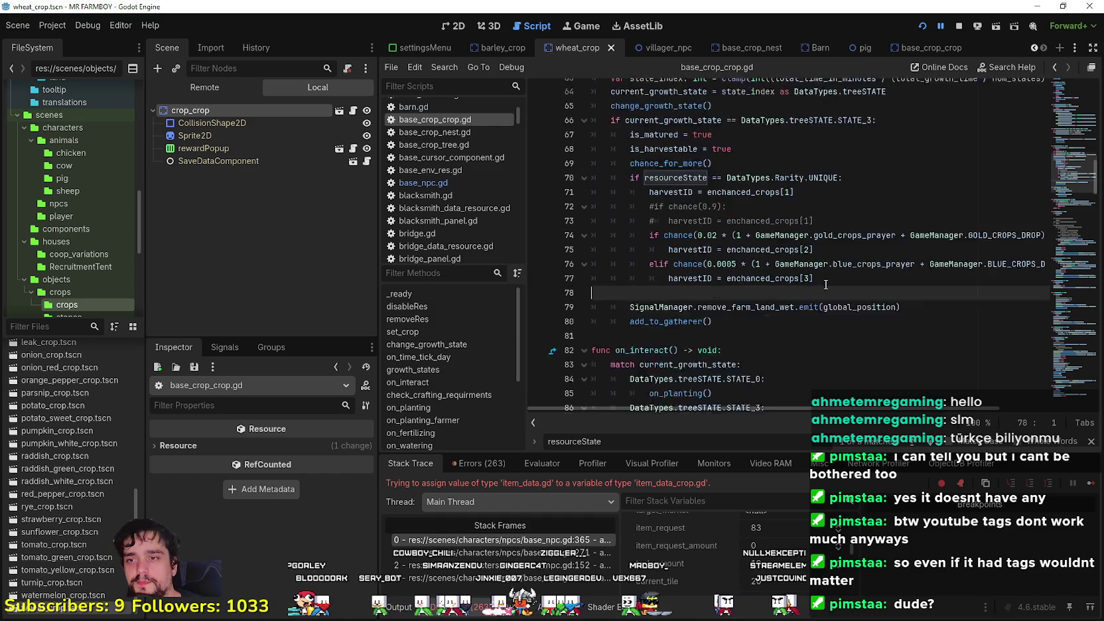
Scroll past on_interact down to the blank line before on_planting.
{"action": "scroll", "coordinate": [835, 292], "scroll_direction": "down", "scroll_amount": 5}
{"action": "left_click", "coordinate": [733, 191]}
{"action": "left_click", "coordinate": [716, 248]}
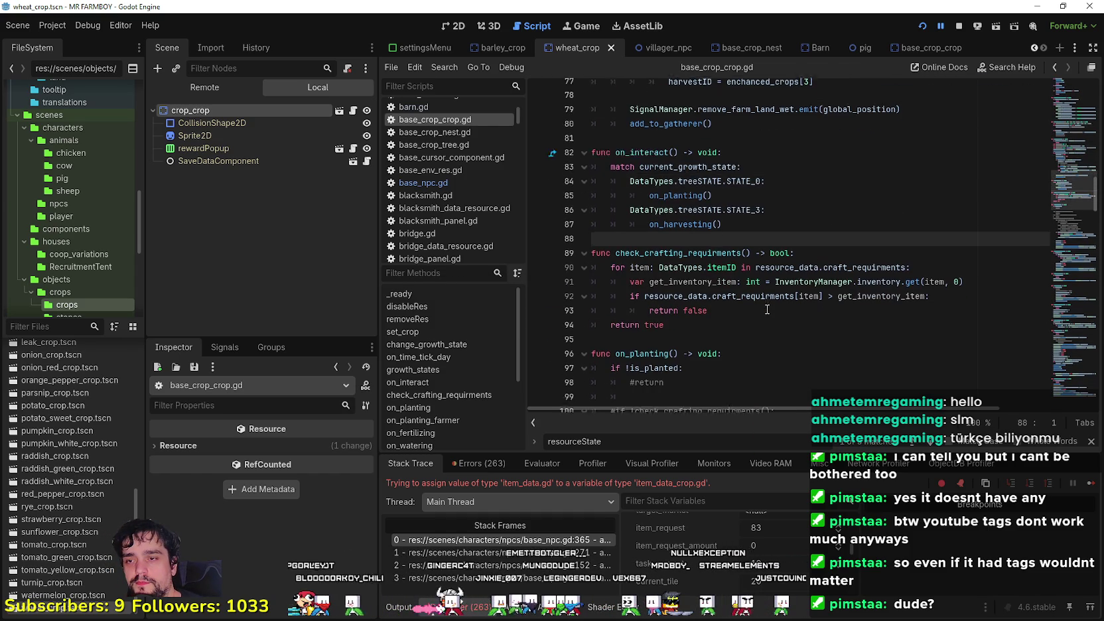
{"action": "scroll", "coordinate": [768, 310], "scroll_direction": "down", "scroll_amount": 2}
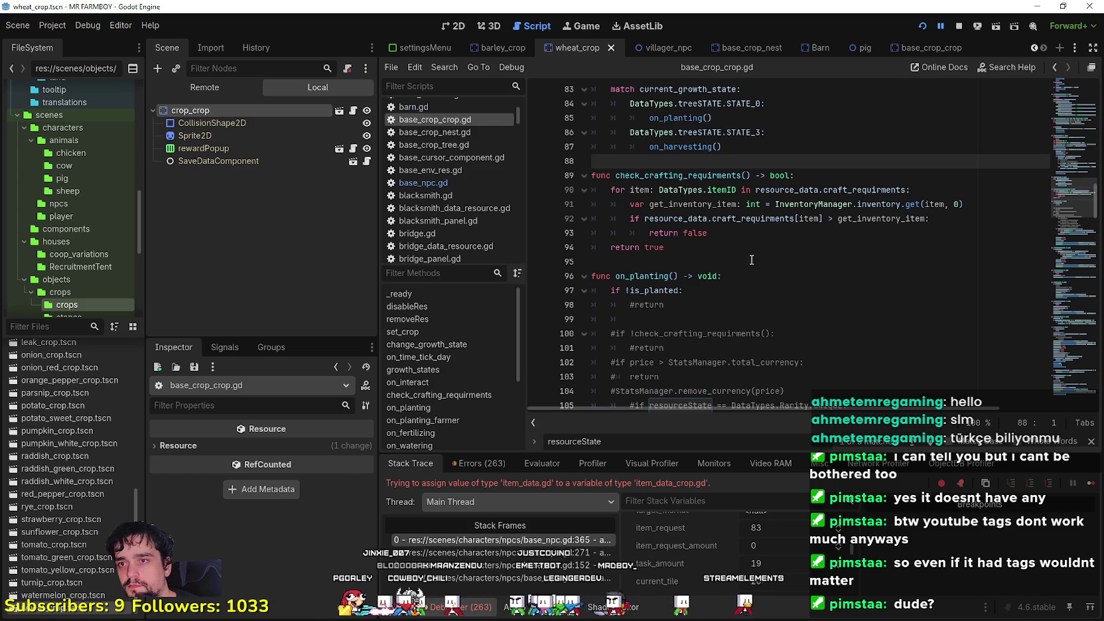
{"action": "left_click", "coordinate": [752, 260]}
{"action": "scroll", "coordinate": [763, 255], "scroll_direction": "down", "scroll_amount": 5}
Check the commented enchanced_crops[3] line 111, then run the game to play-test.
{"action": "left_click", "coordinate": [873, 276]}
{"action": "scroll", "coordinate": [874, 272], "scroll_direction": "up", "scroll_amount": 2}
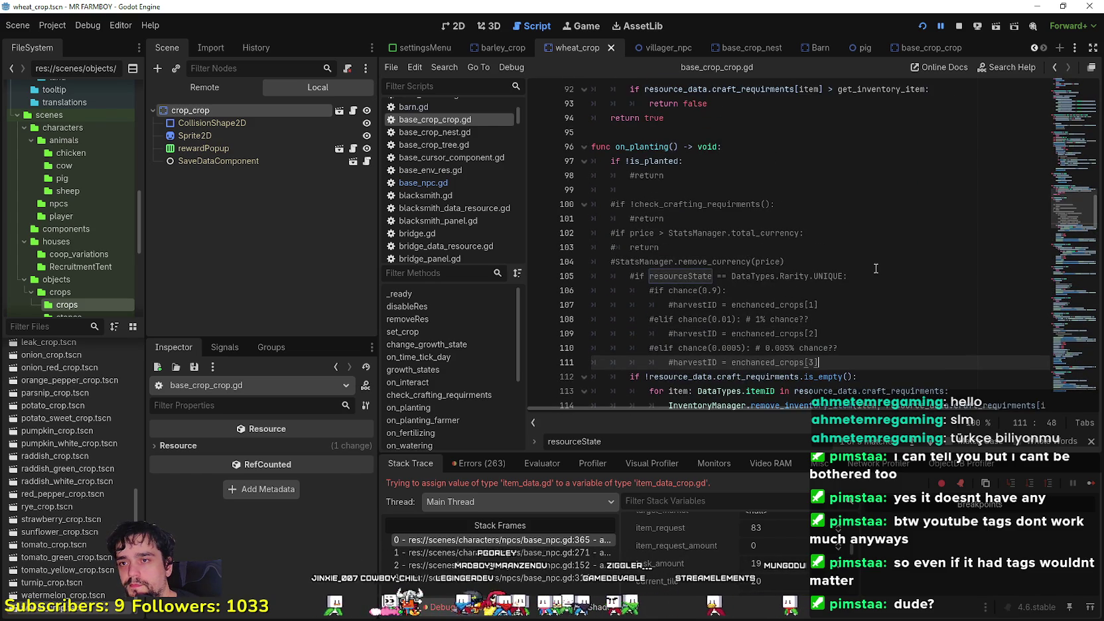
{"action": "scroll", "coordinate": [876, 268], "scroll_direction": "up", "scroll_amount": 2}
{"action": "left_click", "coordinate": [807, 264]}
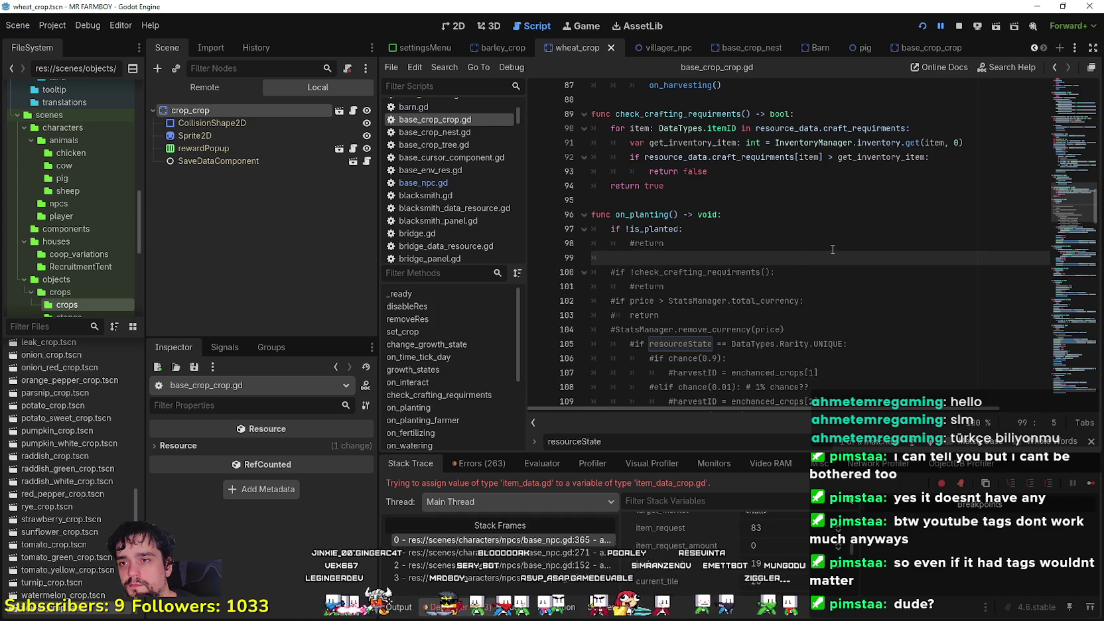
{"action": "key", "text": "alt+Tab"}
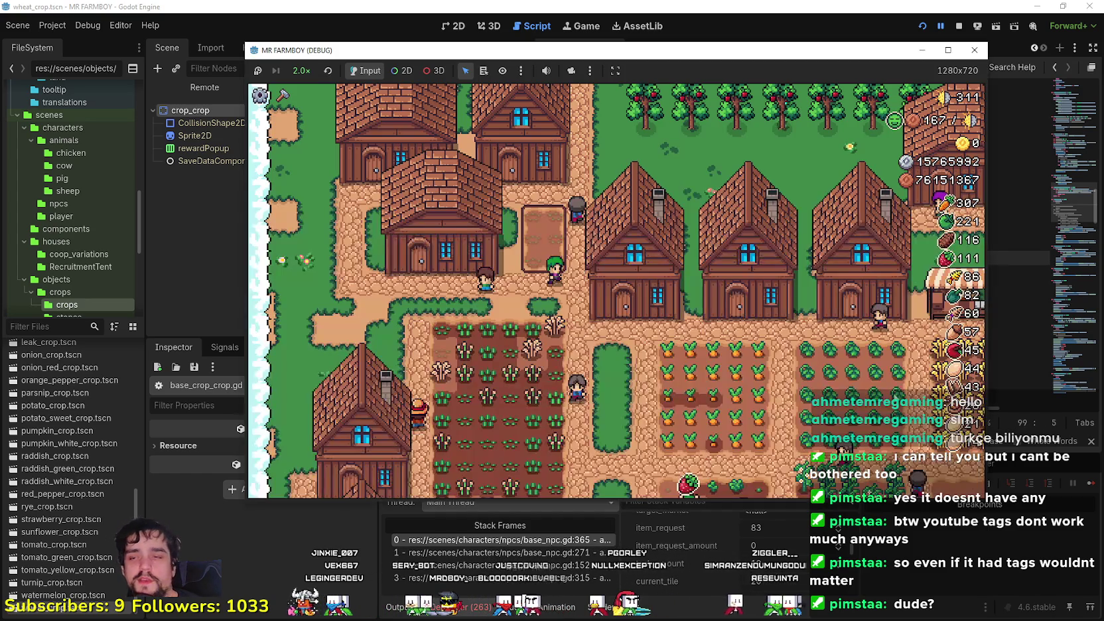
{"action": "left_click", "coordinate": [856, 5]}
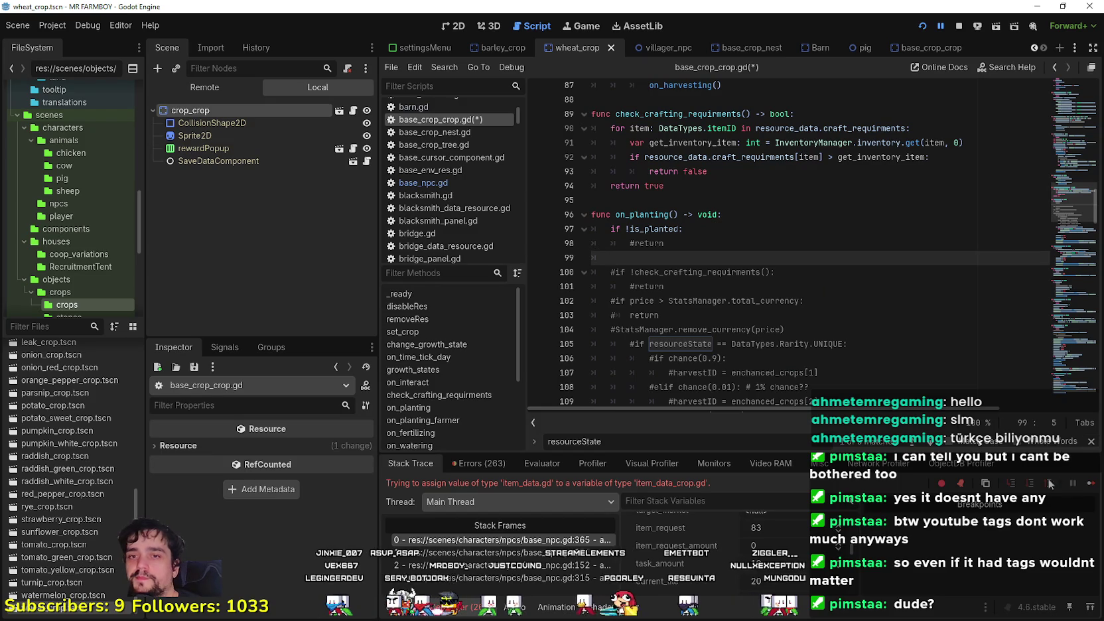
Unassign and reassign Wheat as the house's item, resuming past the base_npc.gd:365 breaks.
{"action": "key", "text": "alt+Tab"}
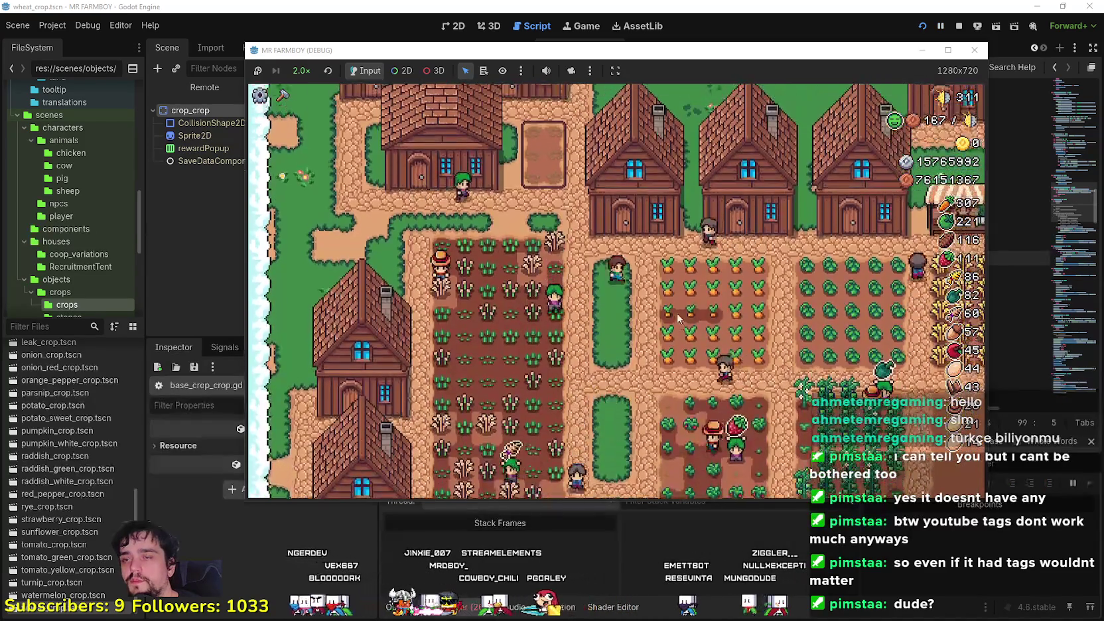
{"action": "left_click", "coordinate": [677, 313]}
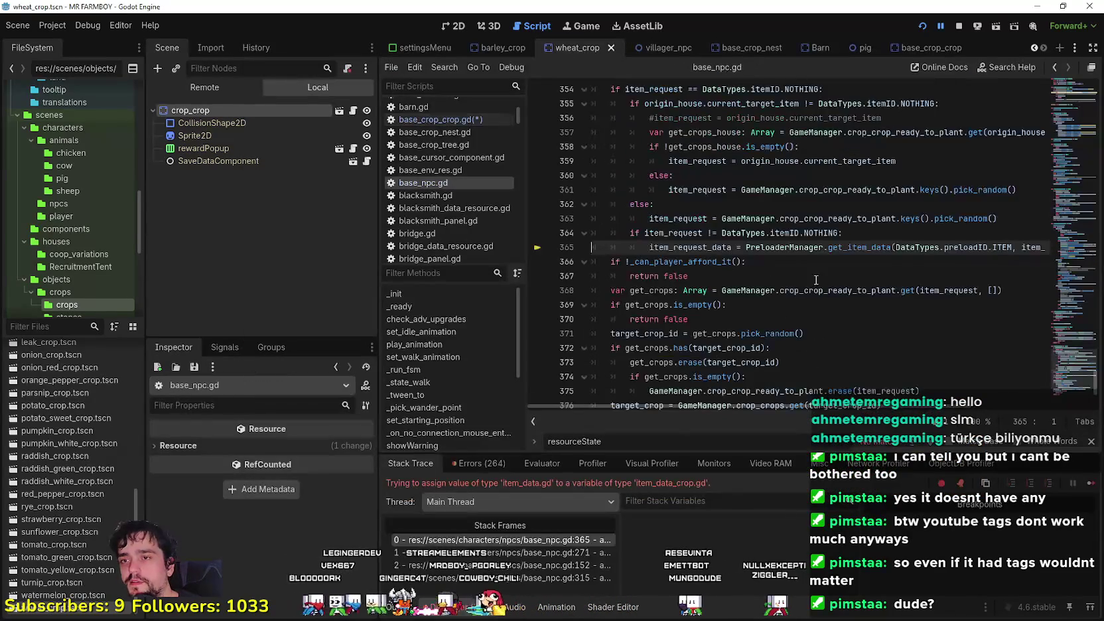
{"action": "left_click", "coordinate": [1091, 486]}
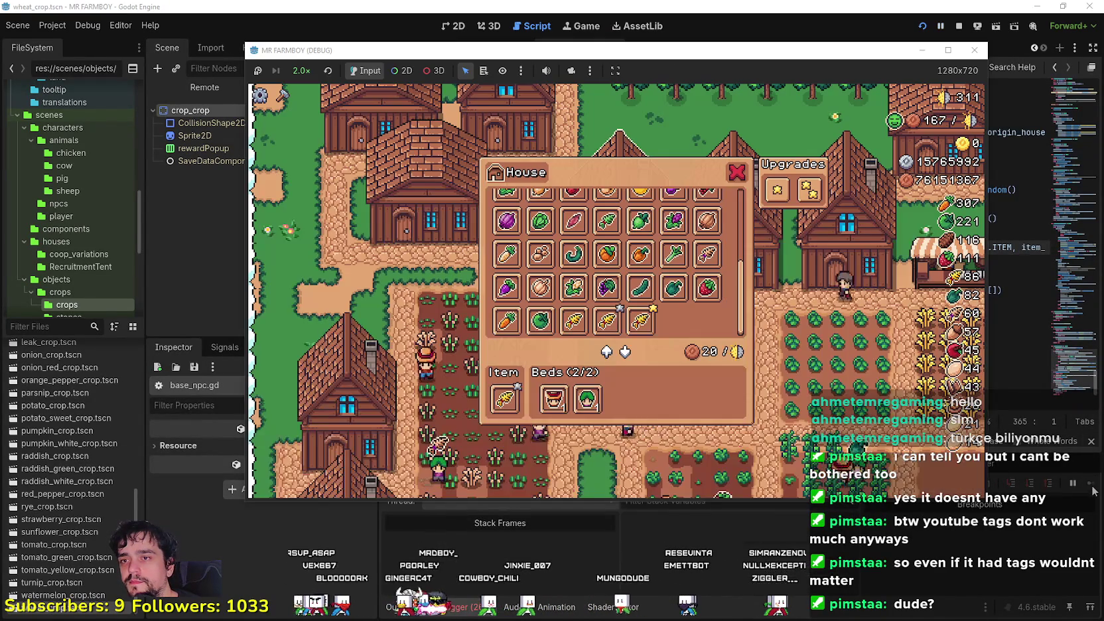
{"action": "left_click", "coordinate": [640, 321]}
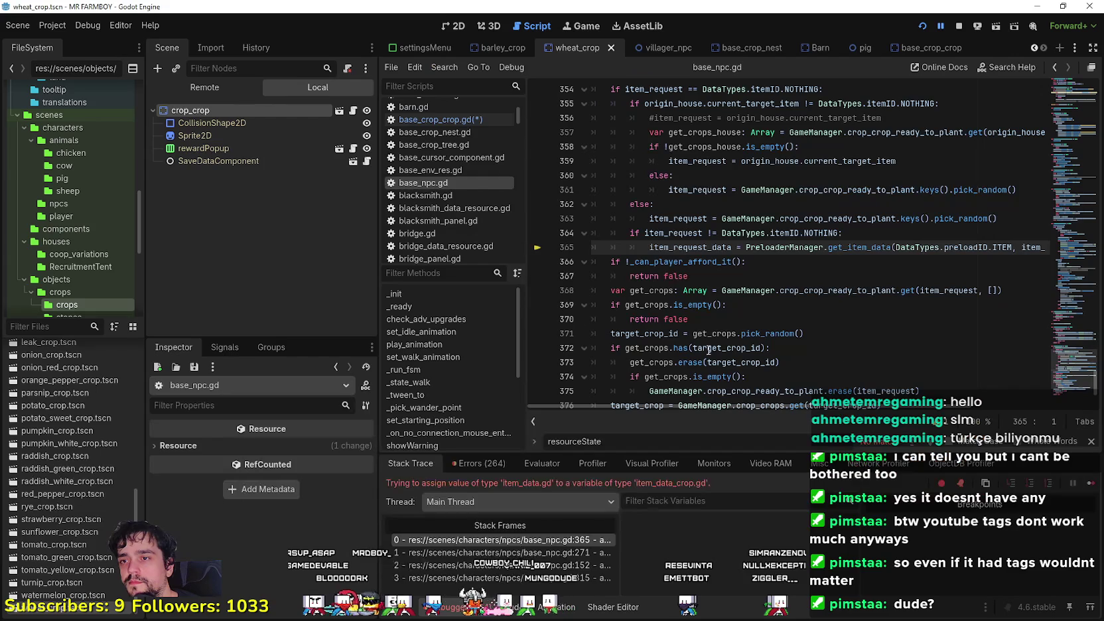
{"action": "left_click", "coordinate": [1092, 483]}
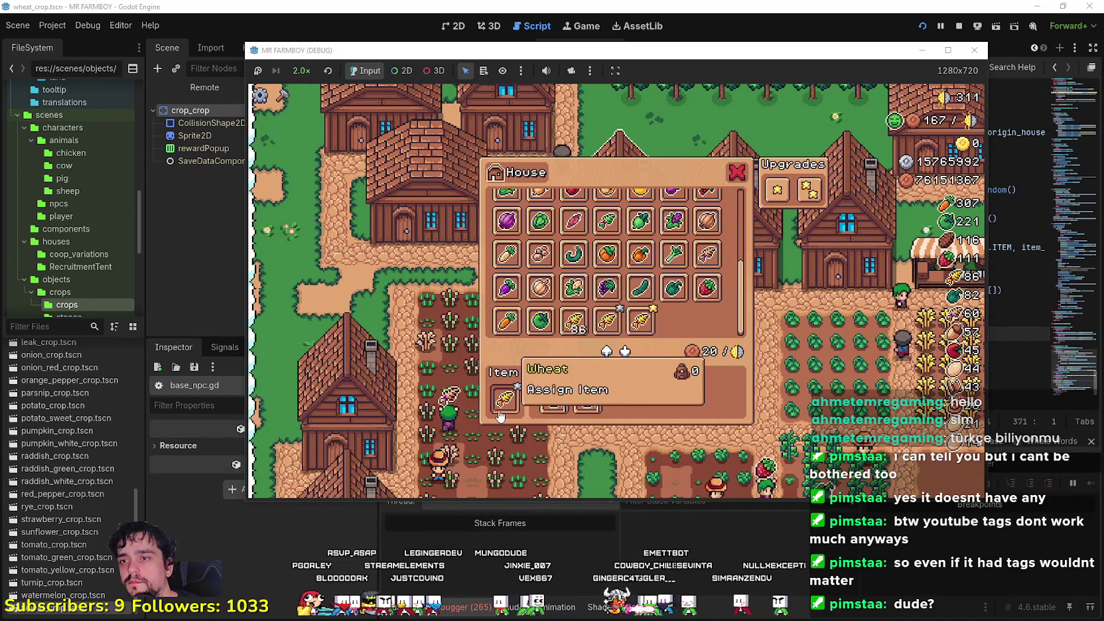
{"action": "left_click", "coordinate": [515, 399]}
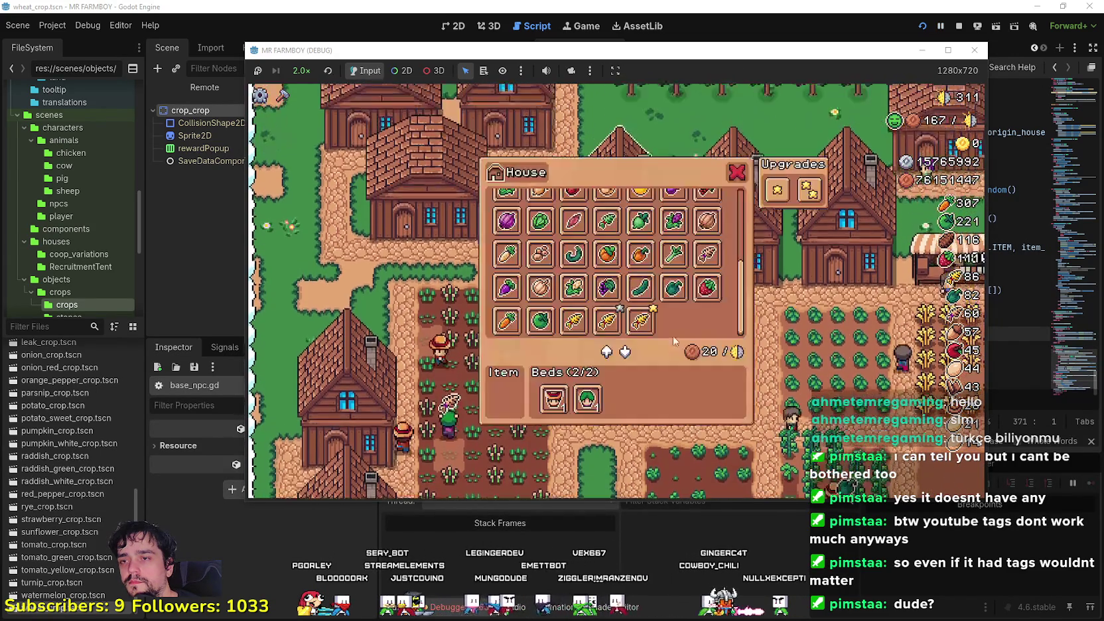
{"action": "left_click", "coordinate": [575, 322]}
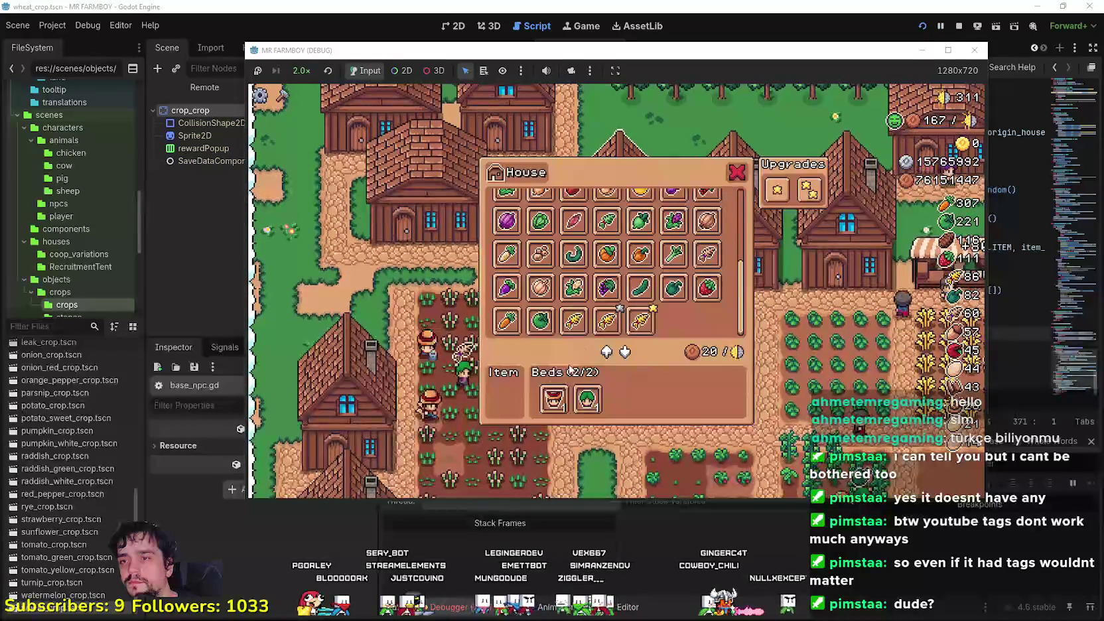
{"action": "key", "text": "Escape"}
{"action": "key", "text": "alt+Tab"}
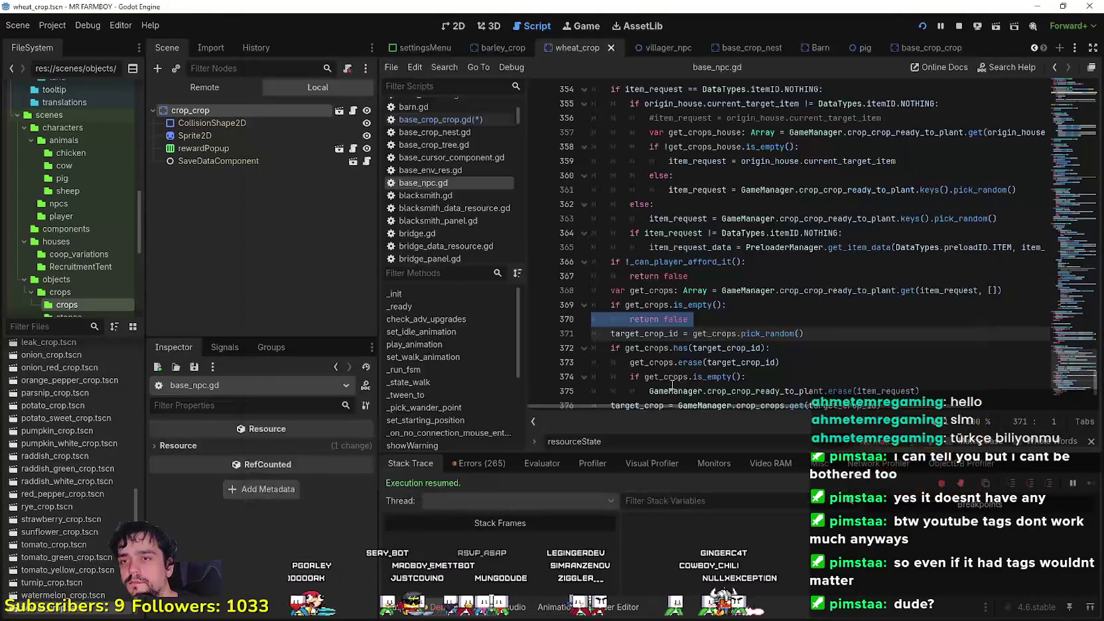
{"action": "left_click", "coordinate": [743, 275]}
Save the project, relaunch the game and resume past the debugger break.
{"action": "key", "text": "ctrl+s"}
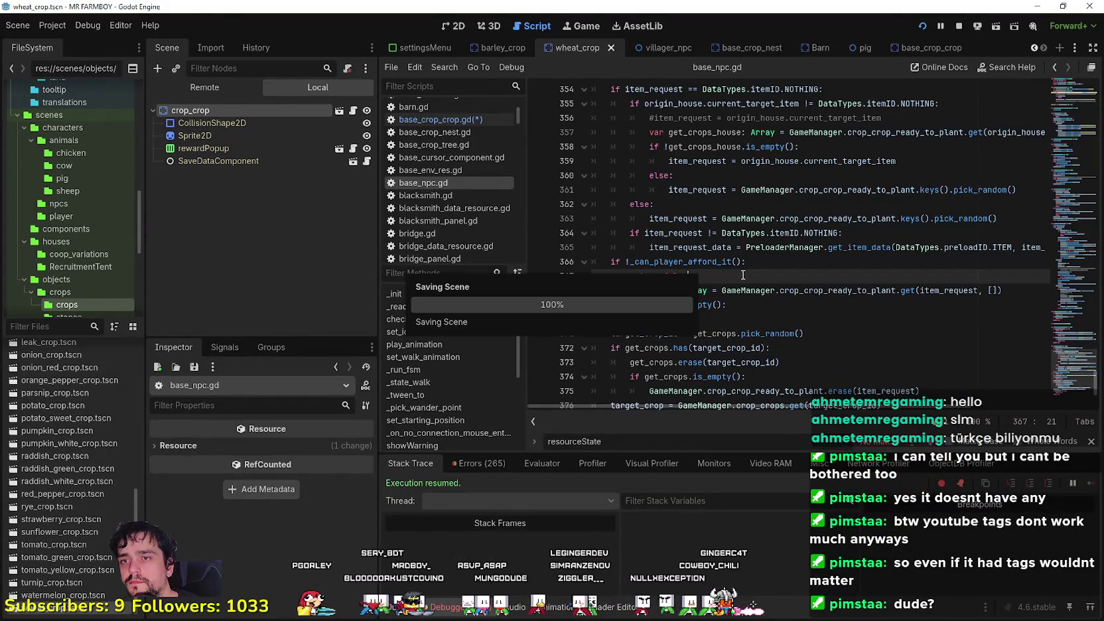
{"action": "key", "text": "F5"}
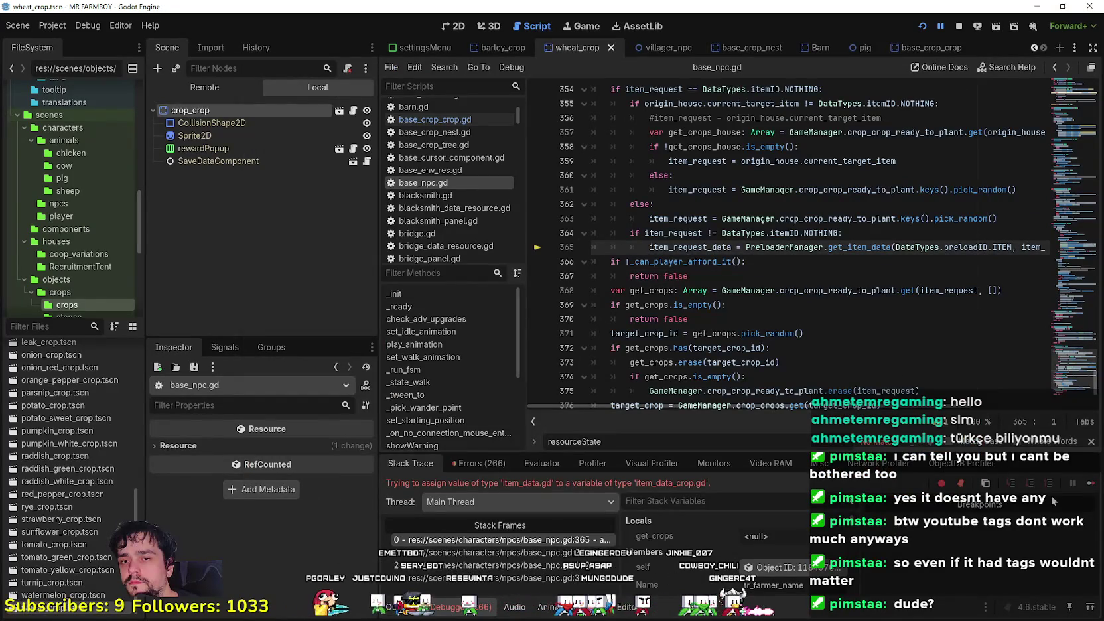
{"action": "left_click", "coordinate": [1090, 488]}
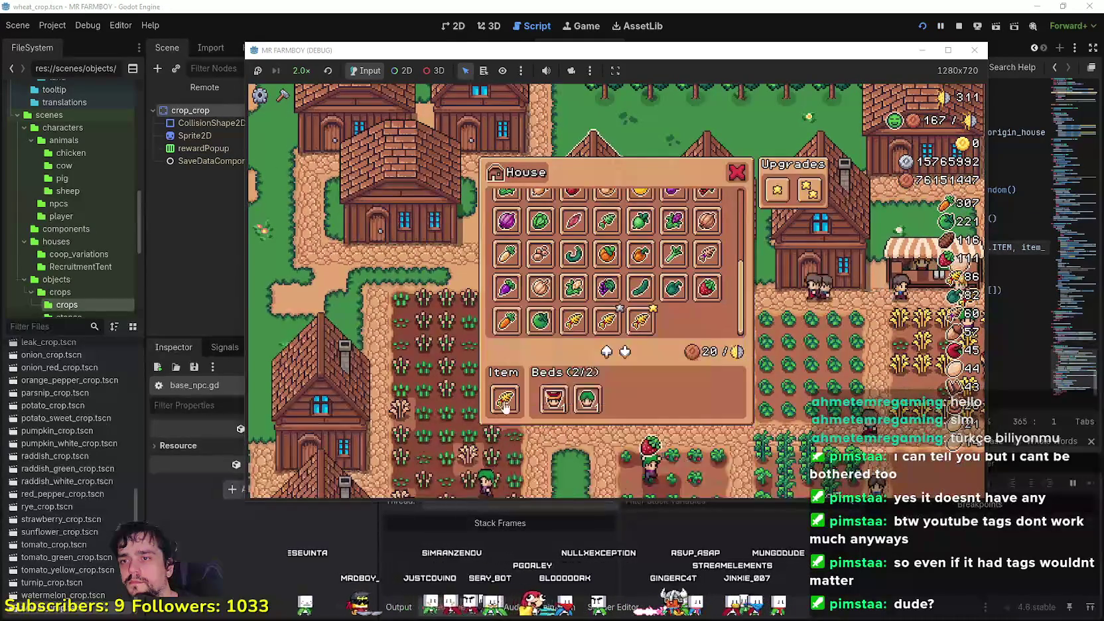
{"action": "scroll", "coordinate": [722, 359], "scroll_direction": "down", "scroll_amount": 3}
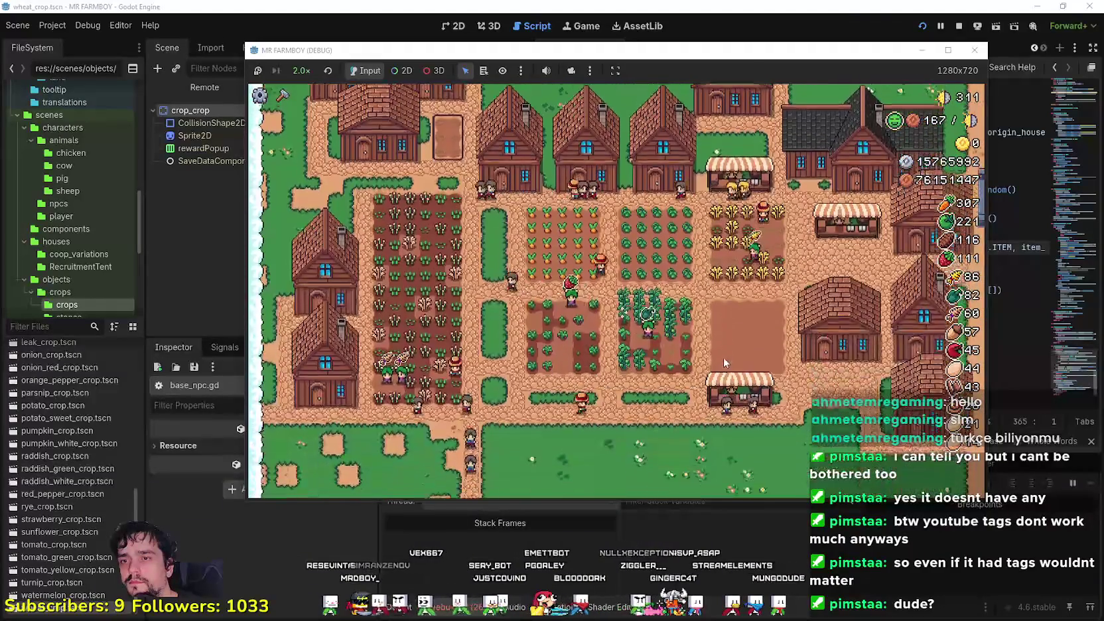
Walk the farmer to the empty plot beside the houses, plant wheat, and stop the game.
{"action": "key", "text": "s"}
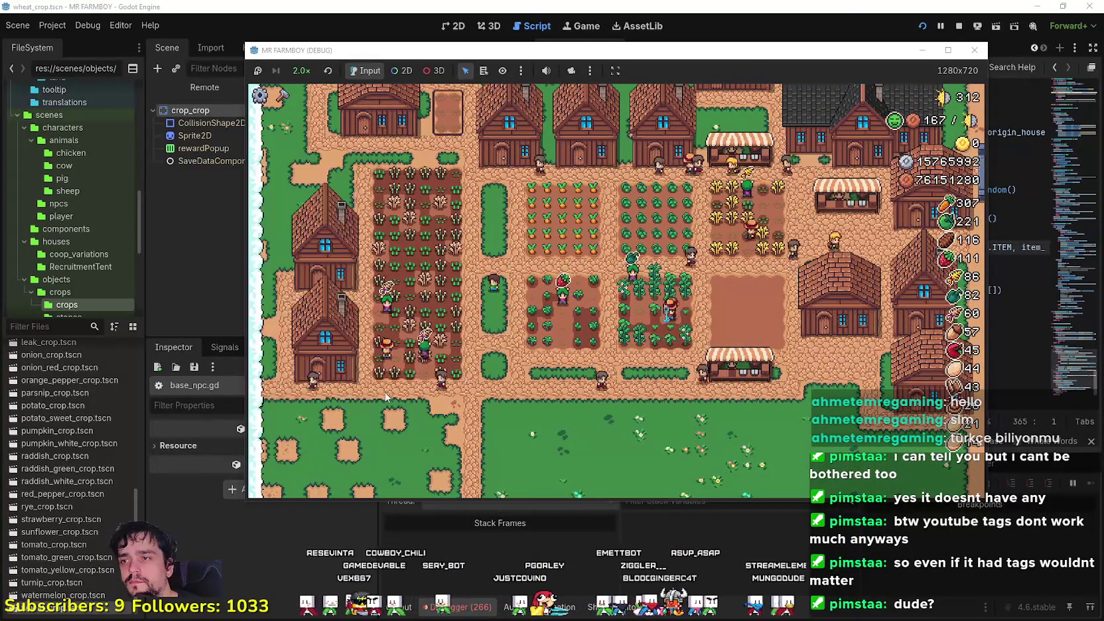
{"action": "key", "text": "w"}
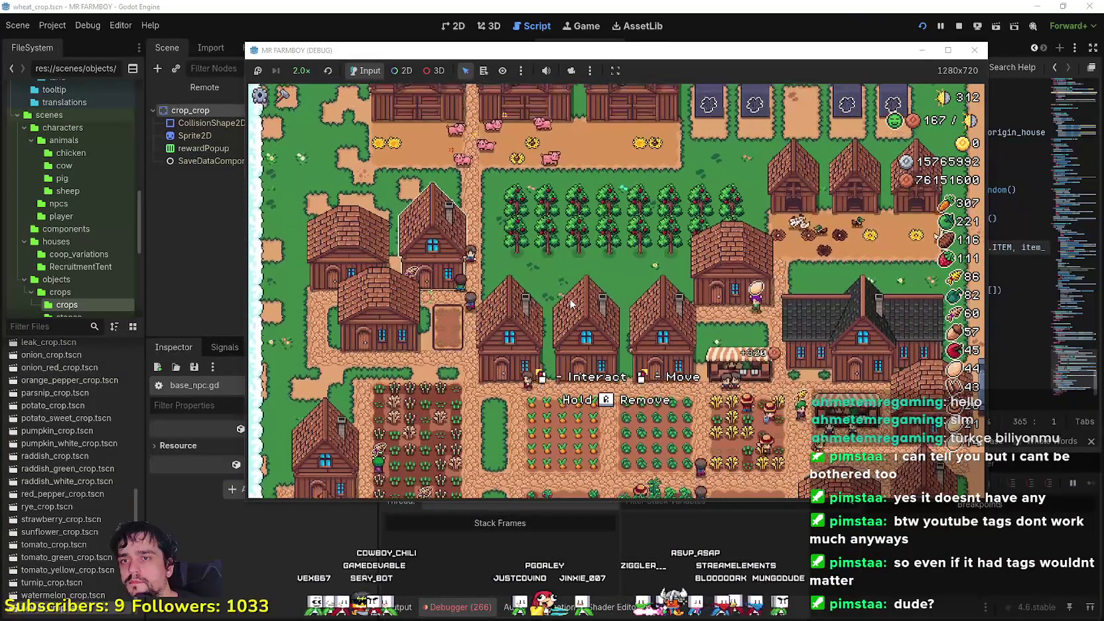
{"action": "key", "text": "w"}
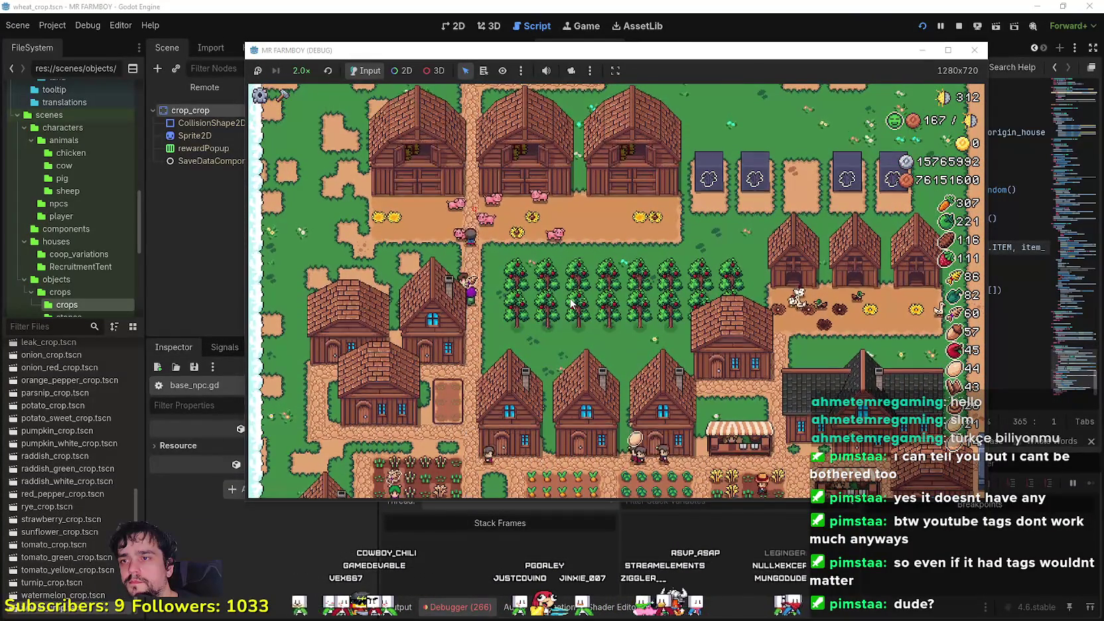
{"action": "key", "text": "s"}
{"action": "key", "text": "a"}
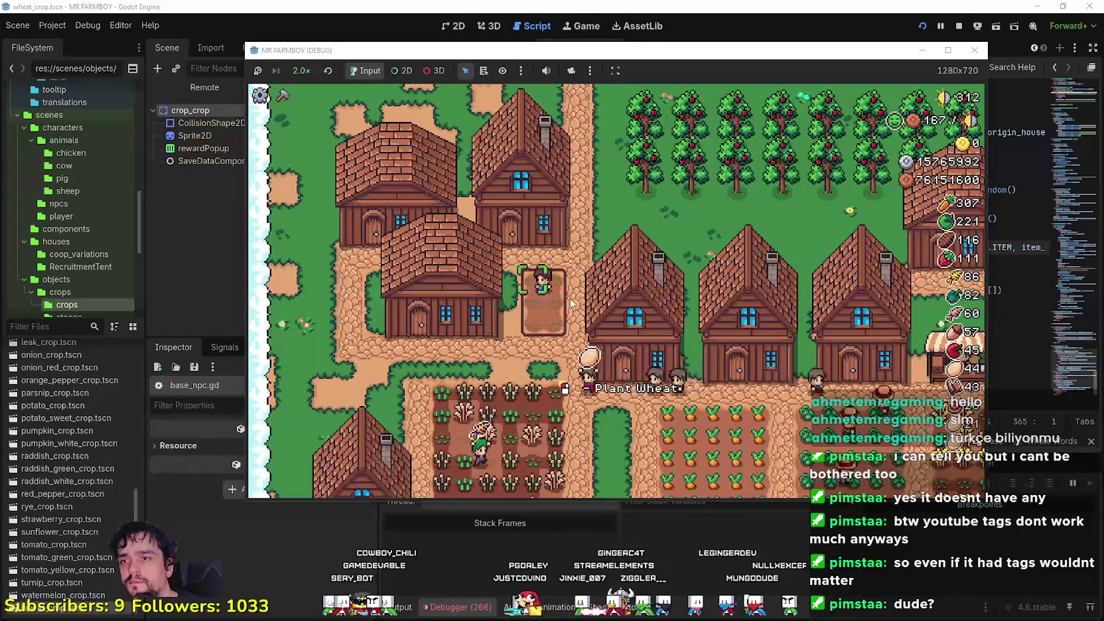
{"action": "key", "text": "s"}
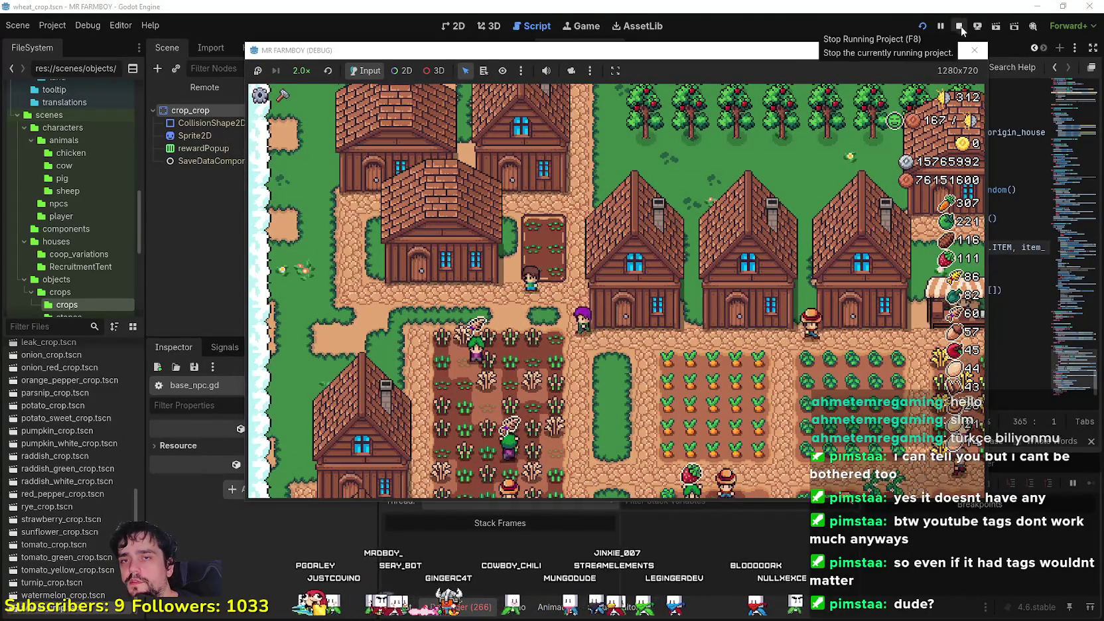
{"action": "left_click", "coordinate": [960, 28]}
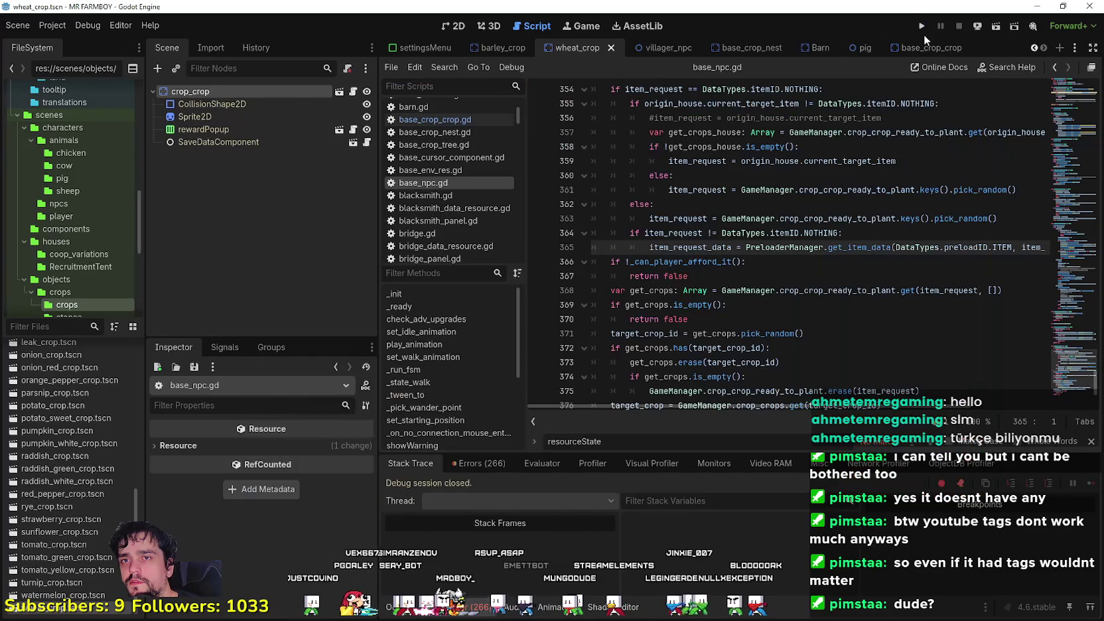
Relaunch MR FARMBOY and load Save 3 from the Continue save list.
{"action": "left_click", "coordinate": [923, 30]}
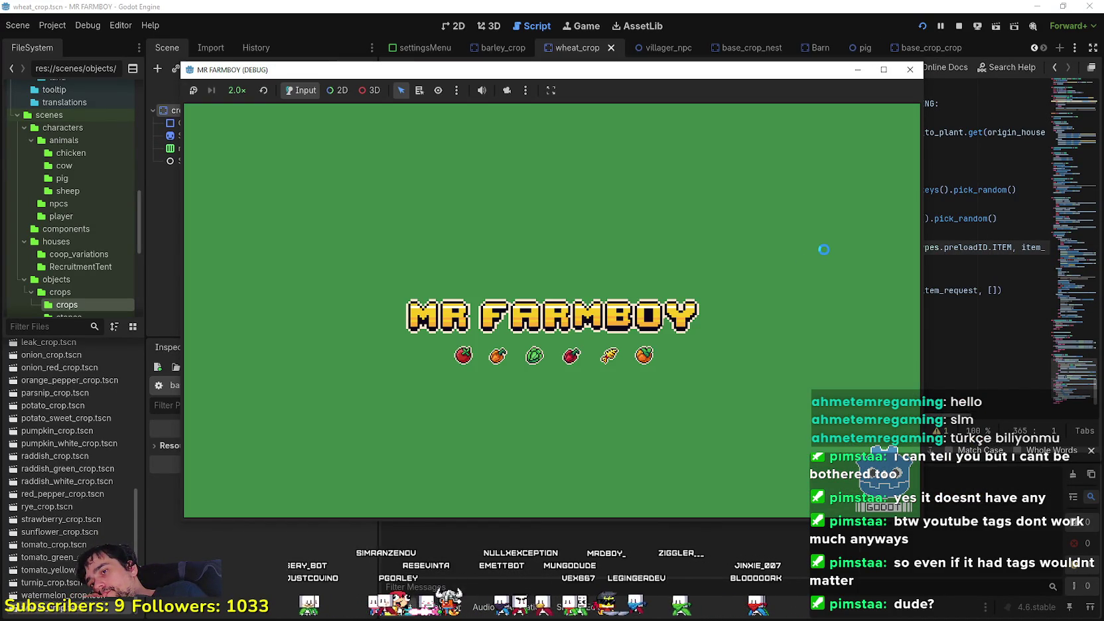
{"action": "key", "text": "F8"}
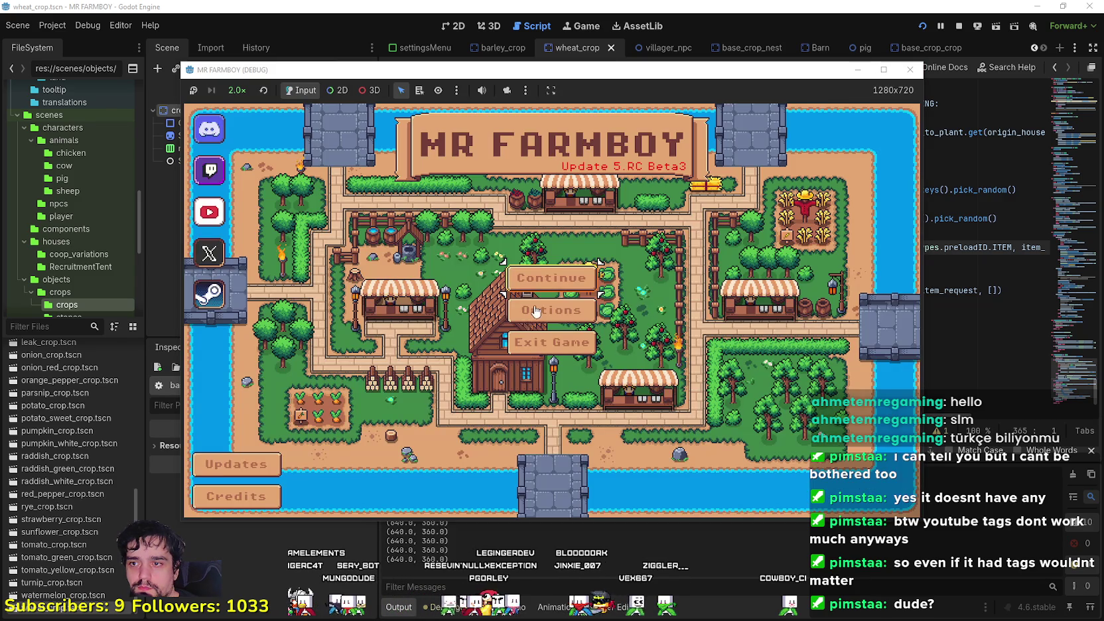
{"action": "left_click", "coordinate": [556, 279]}
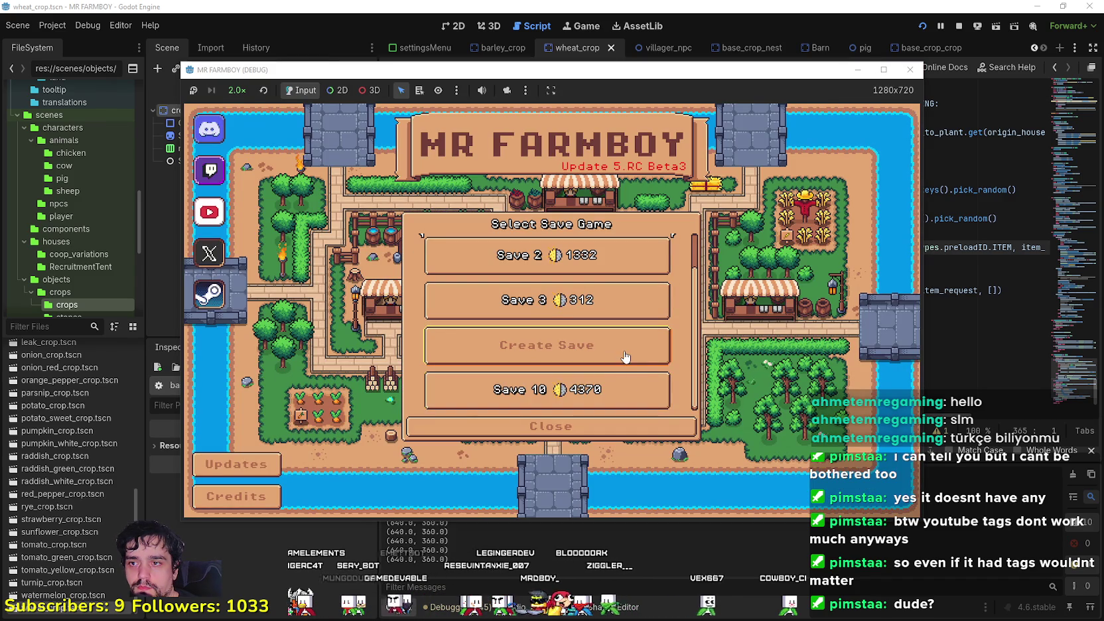
{"action": "scroll", "coordinate": [597, 367], "scroll_direction": "up", "scroll_amount": 2}
{"action": "left_click", "coordinate": [588, 342]}
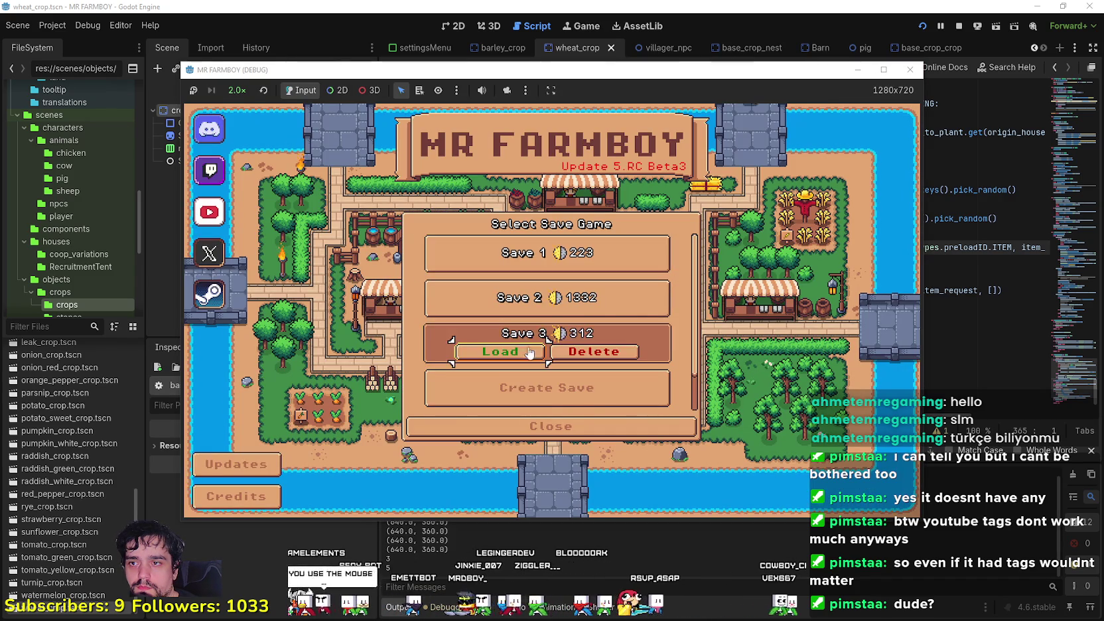
{"action": "left_click", "coordinate": [518, 357]}
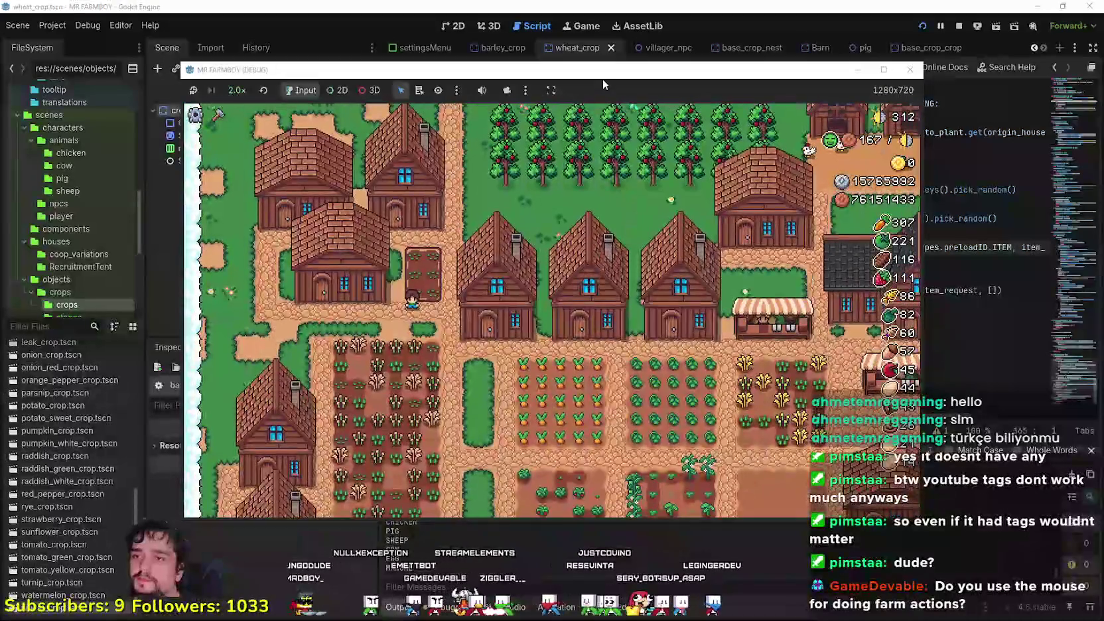
Maximize the game window, keep game speed at 2.0x, and check the House dialog.
{"action": "left_click", "coordinate": [884, 77]}
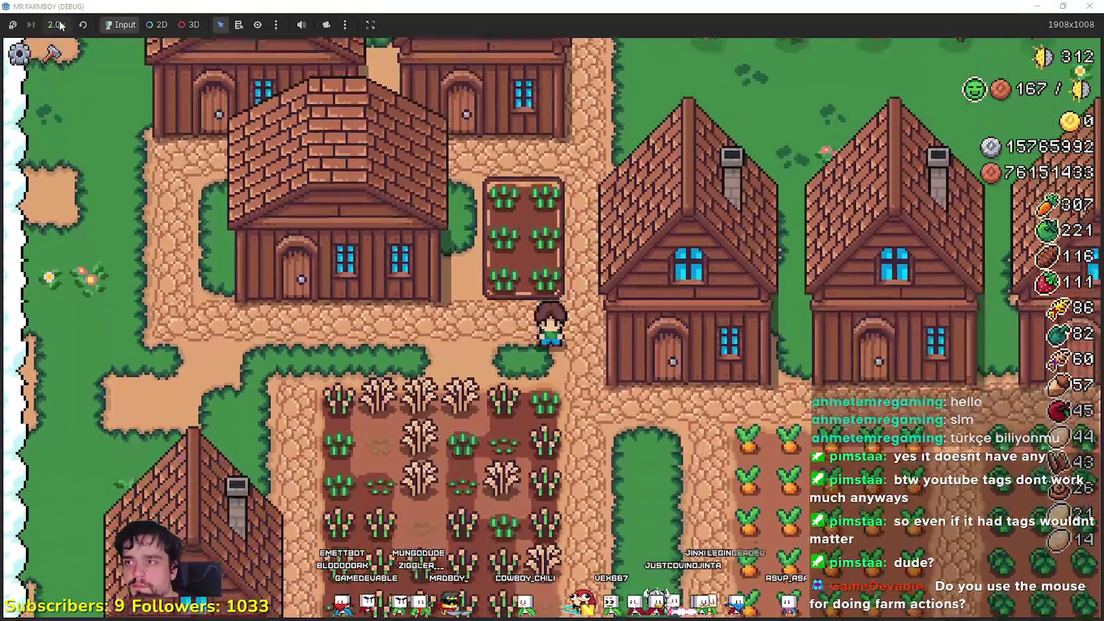
{"action": "left_click", "coordinate": [60, 25]}
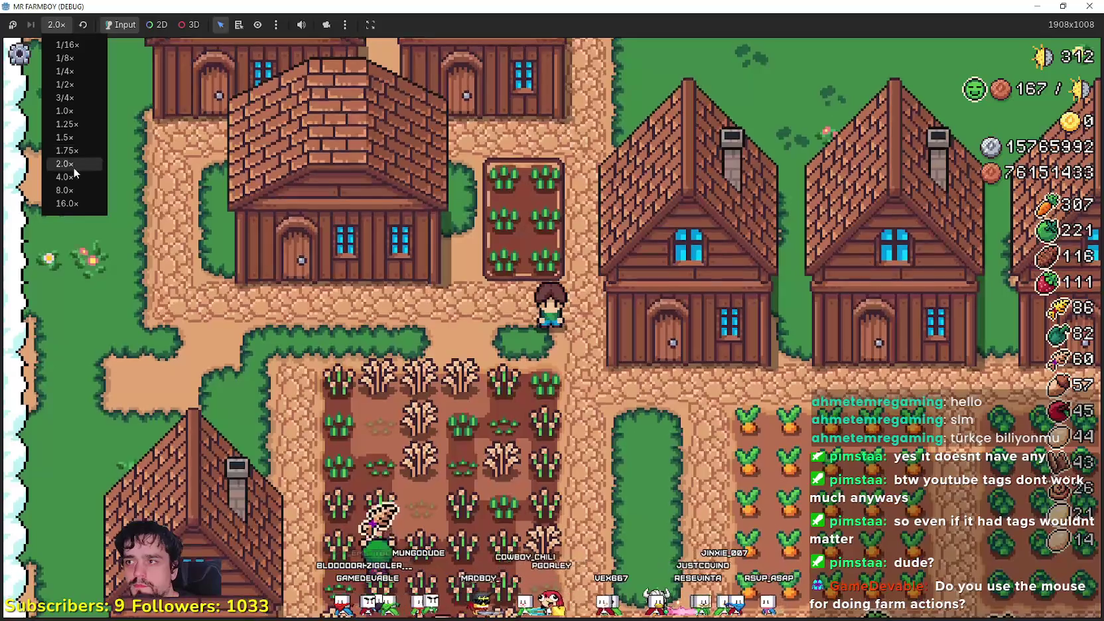
{"action": "left_click", "coordinate": [78, 52]}
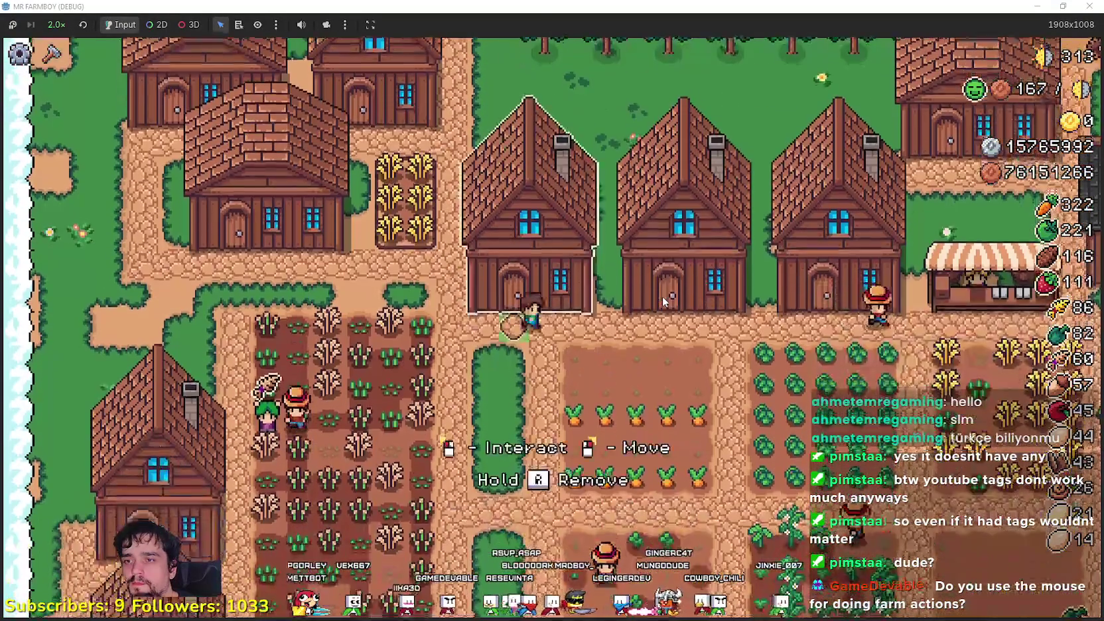
{"action": "left_click", "coordinate": [662, 295]}
{"action": "key", "text": "Escape"}
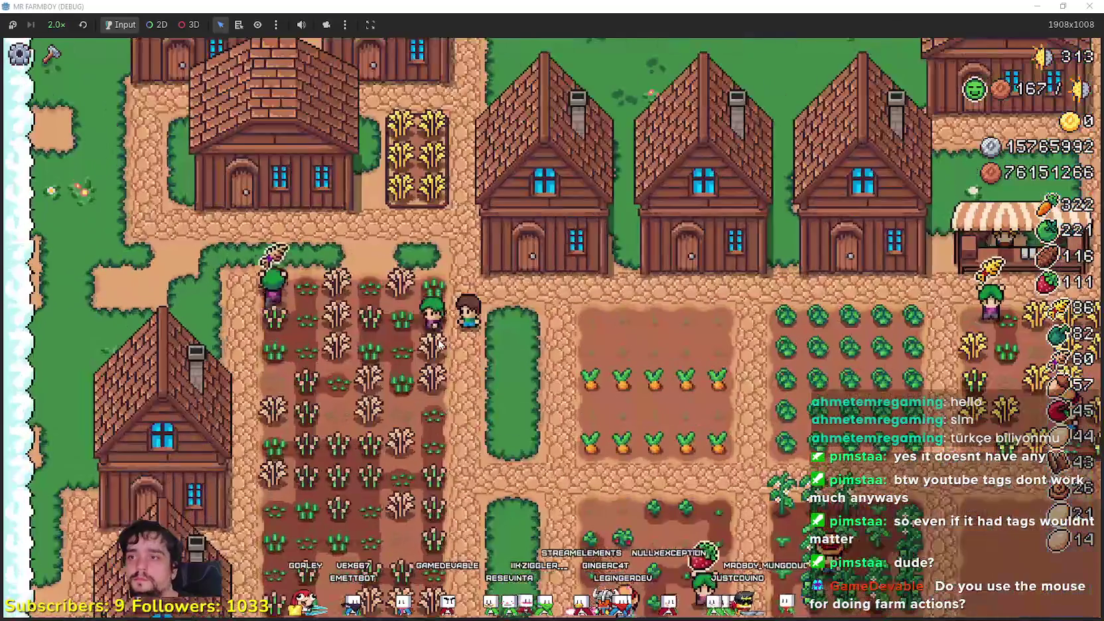
Open and close the dialogs of two houses to inspect them.
{"action": "left_click", "coordinate": [469, 350]}
{"action": "scroll", "coordinate": [529, 328], "scroll_direction": "down", "scroll_amount": 2}
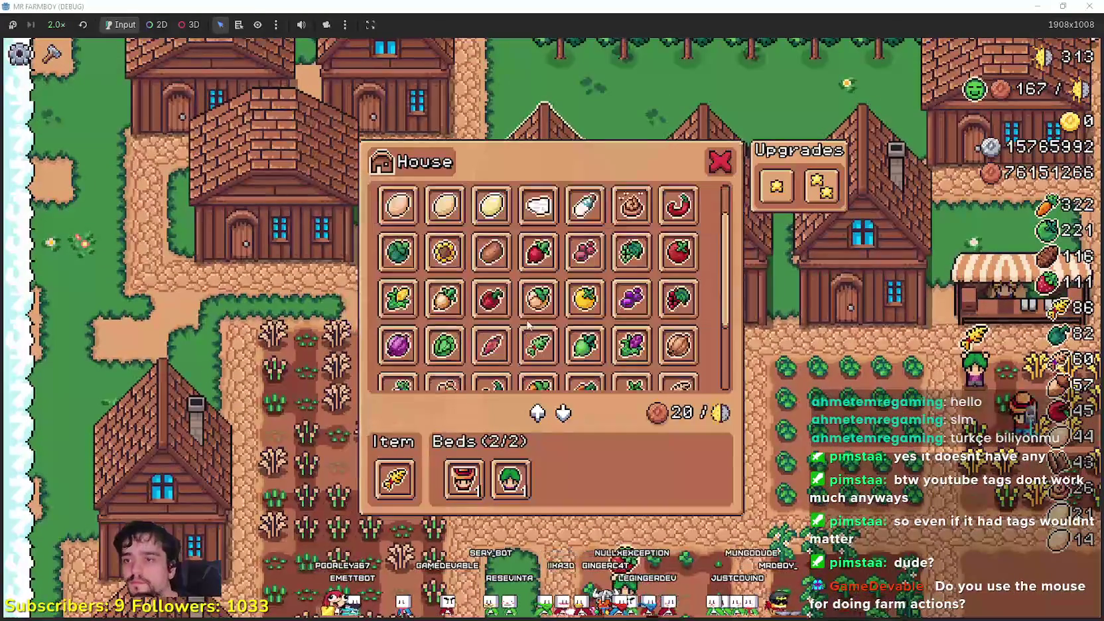
{"action": "scroll", "coordinate": [528, 328], "scroll_direction": "up", "scroll_amount": 2}
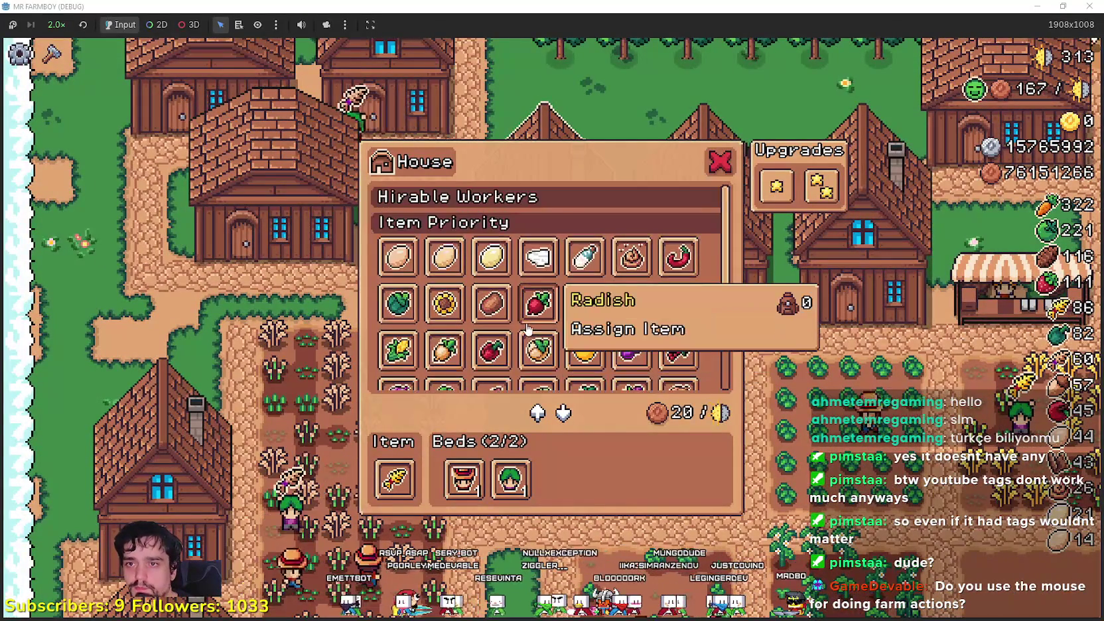
{"action": "key", "text": "Escape"}
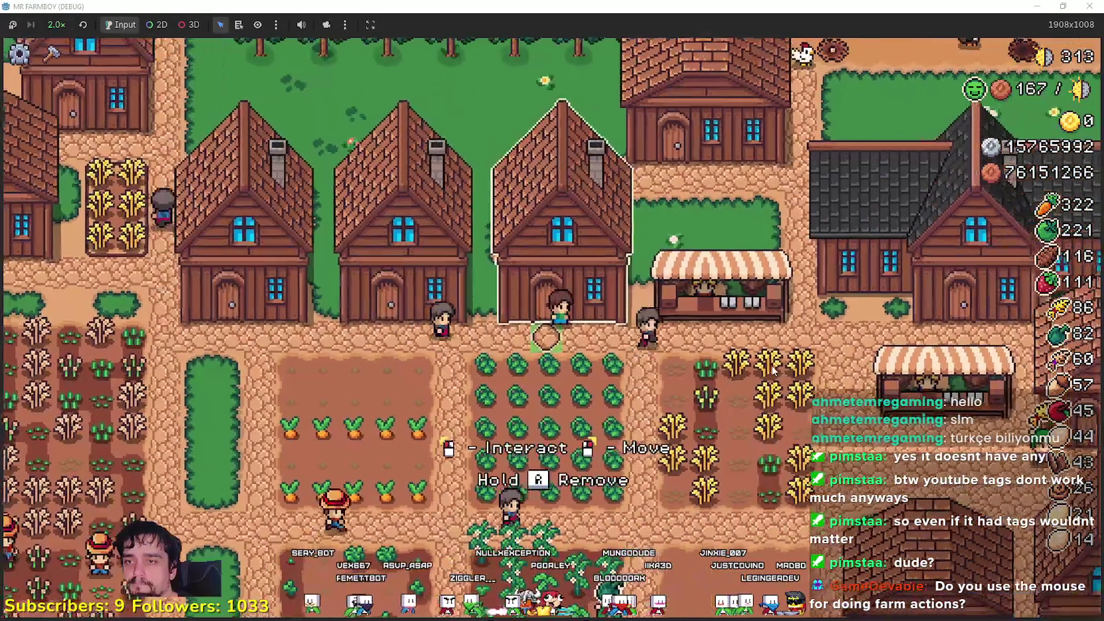
{"action": "left_click", "coordinate": [547, 323]}
{"action": "key", "text": "Escape"}
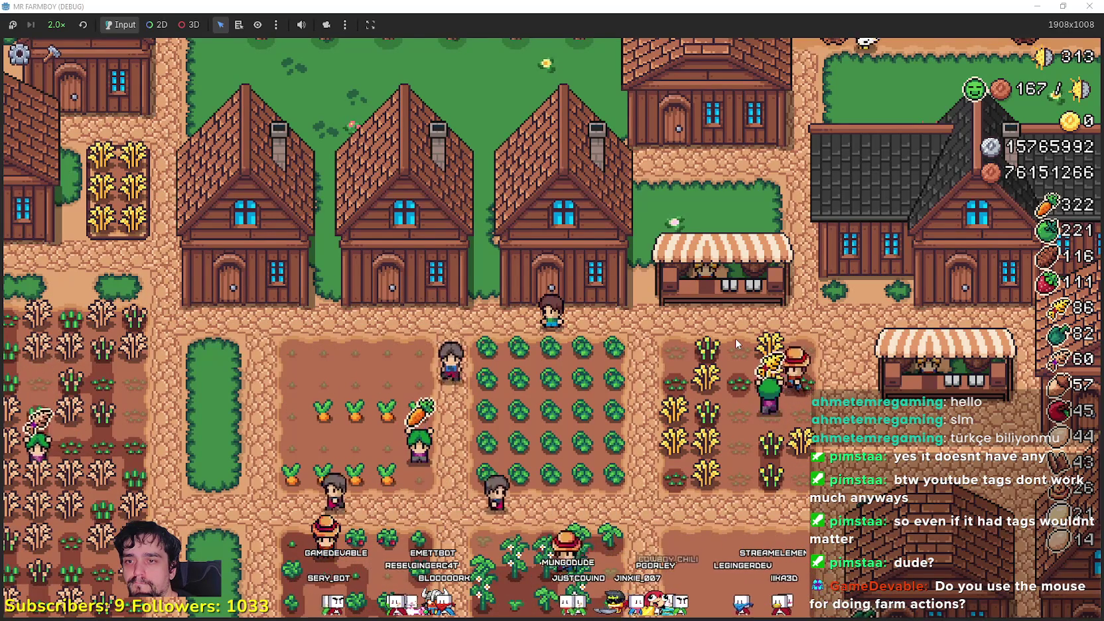
Select the villager, choose the Road Tile in crafting, then cancel placement with a right-click.
{"action": "left_click", "coordinate": [735, 338]}
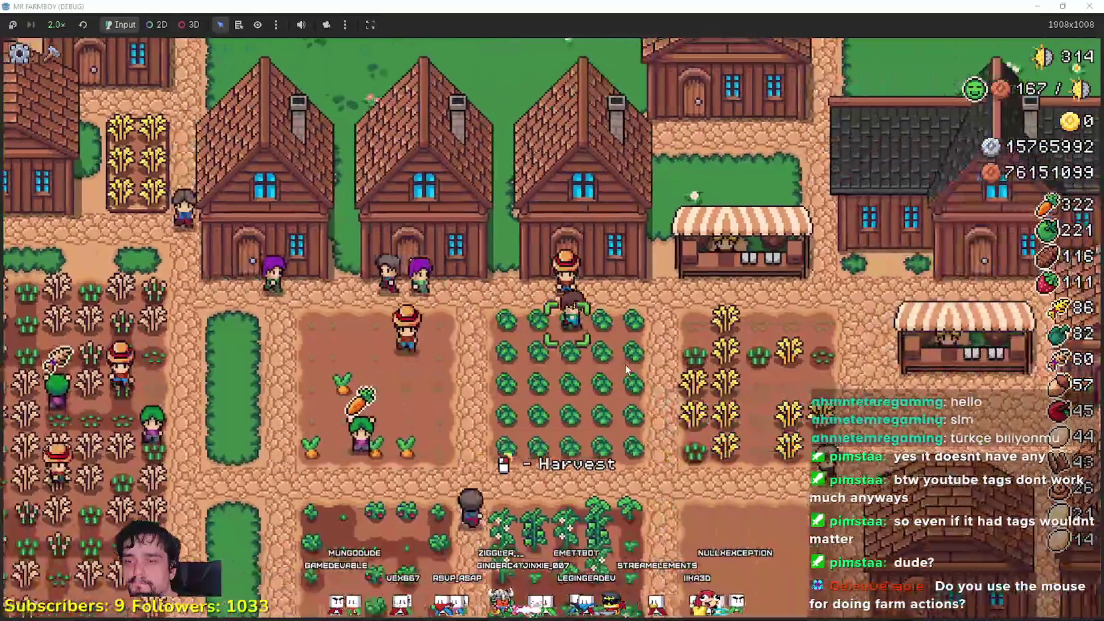
{"action": "key", "text": "c"}
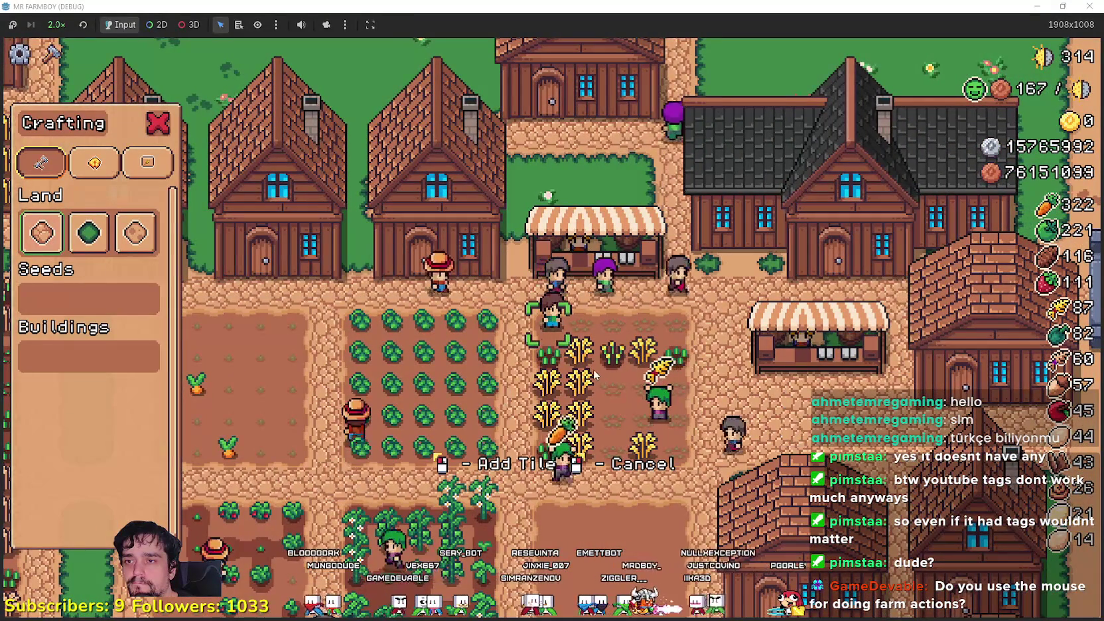
{"action": "key", "text": "2"}
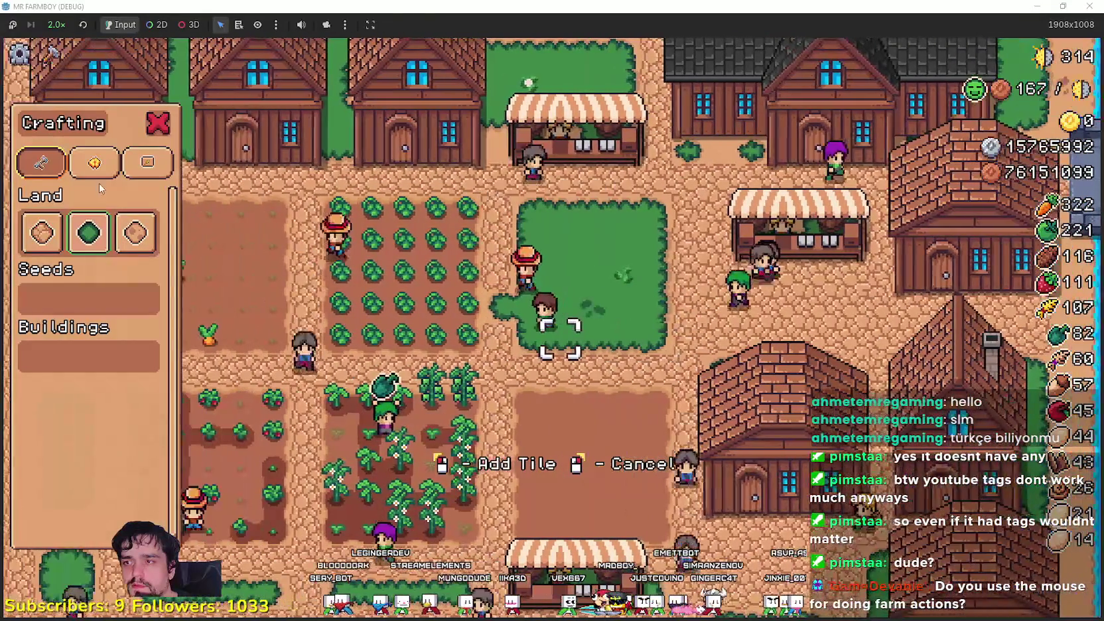
{"action": "left_click", "coordinate": [41, 232]}
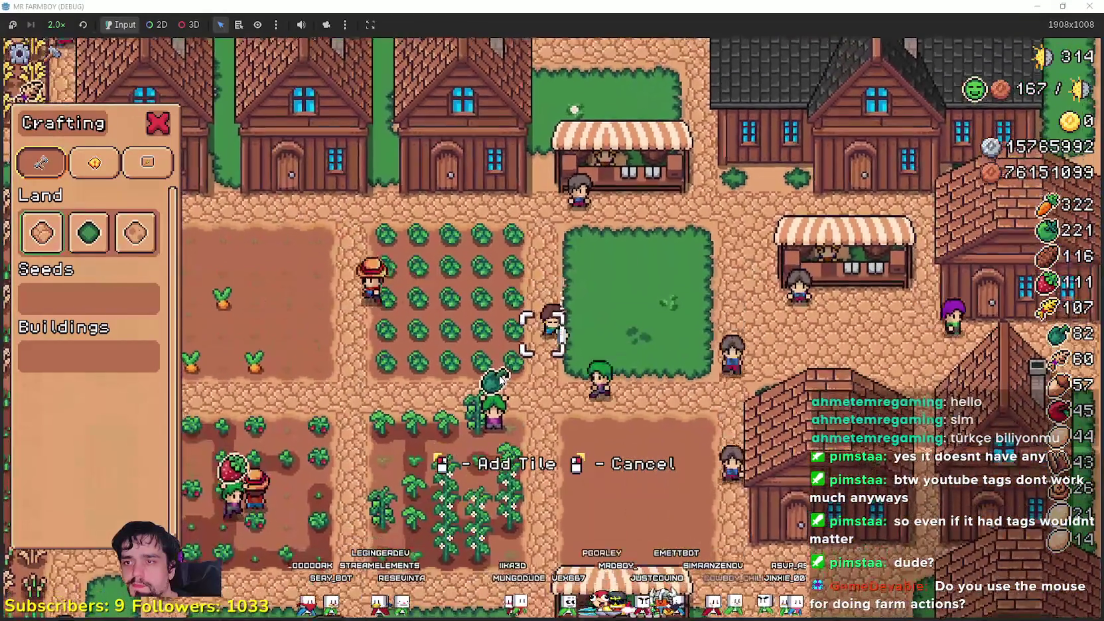
{"action": "right_click", "coordinate": [497, 370]}
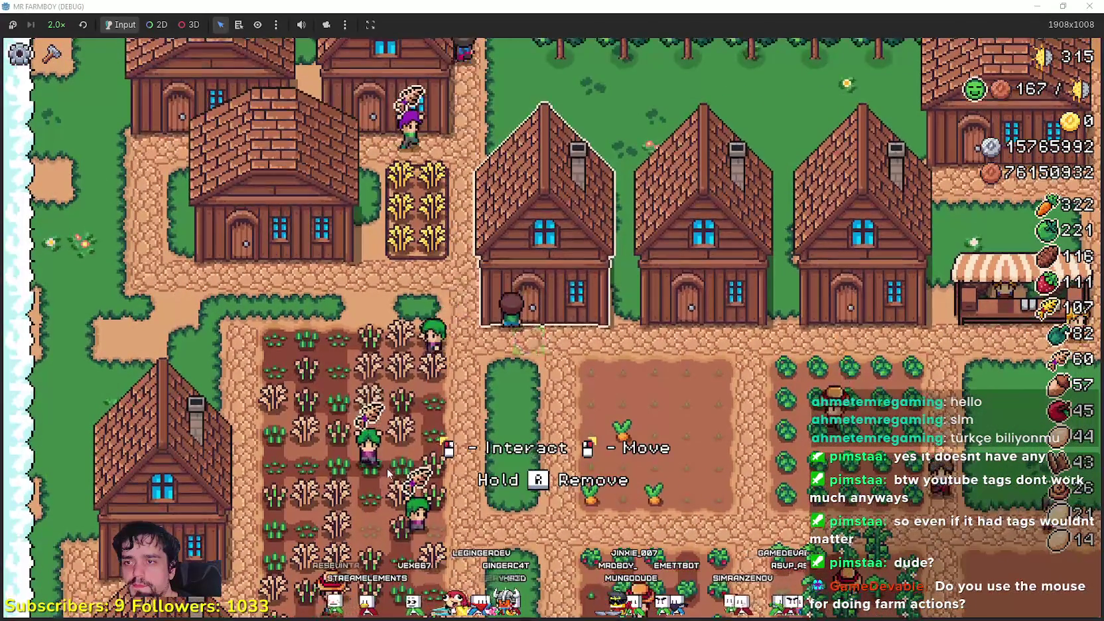
Enter and leave a house, then walk the farmer down to the carrot field's Plant Carrot prompt.
{"action": "key", "text": "e"}
{"action": "key", "text": "Escape"}
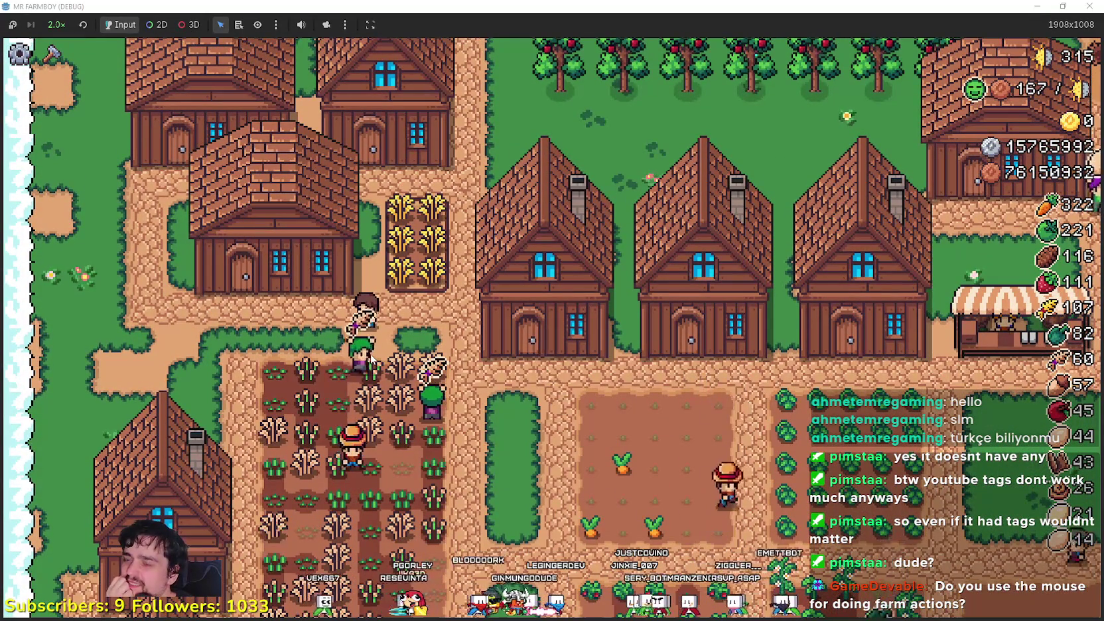
{"action": "scroll", "coordinate": [377, 356], "scroll_direction": "down", "scroll_amount": 2}
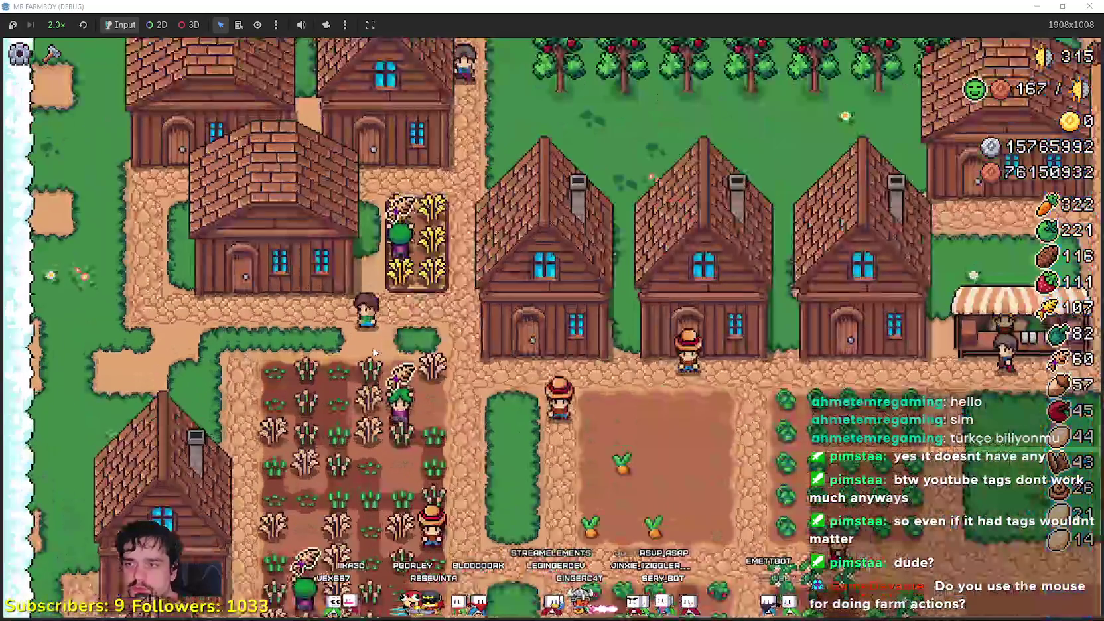
{"action": "scroll", "coordinate": [372, 354], "scroll_direction": "up", "scroll_amount": 2}
{"action": "key", "text": "s"}
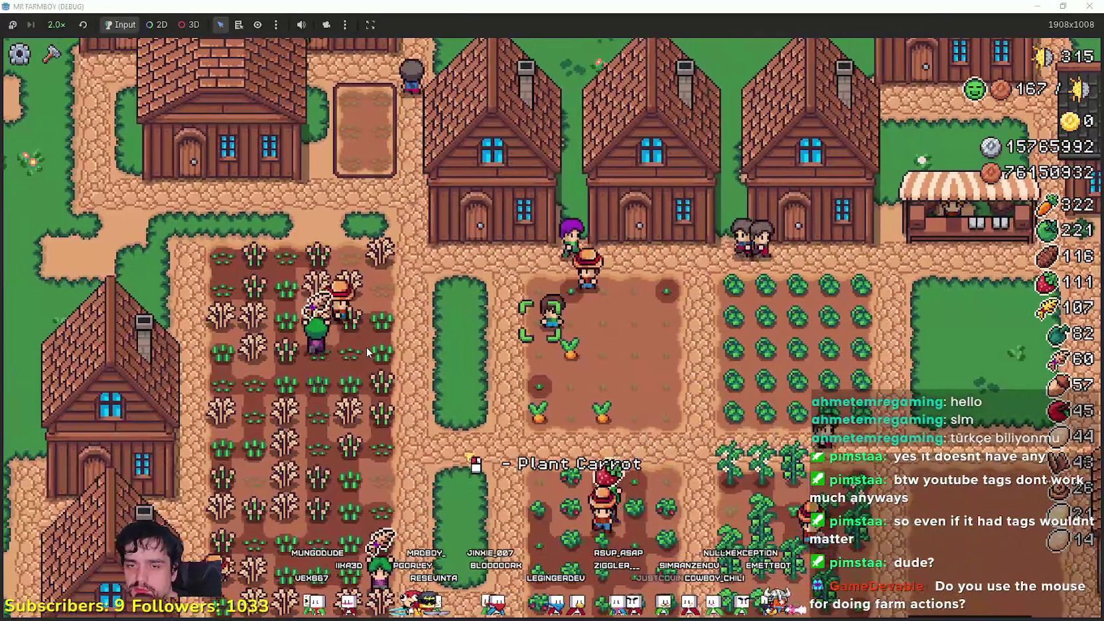
{"action": "key", "text": "w"}
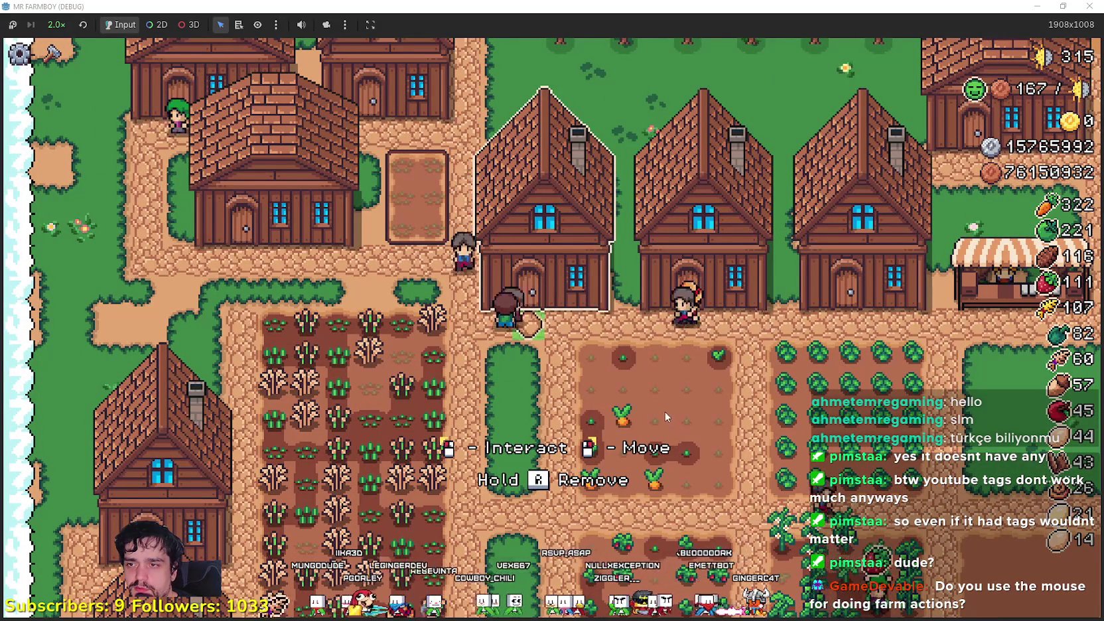
{"action": "key", "text": "w"}
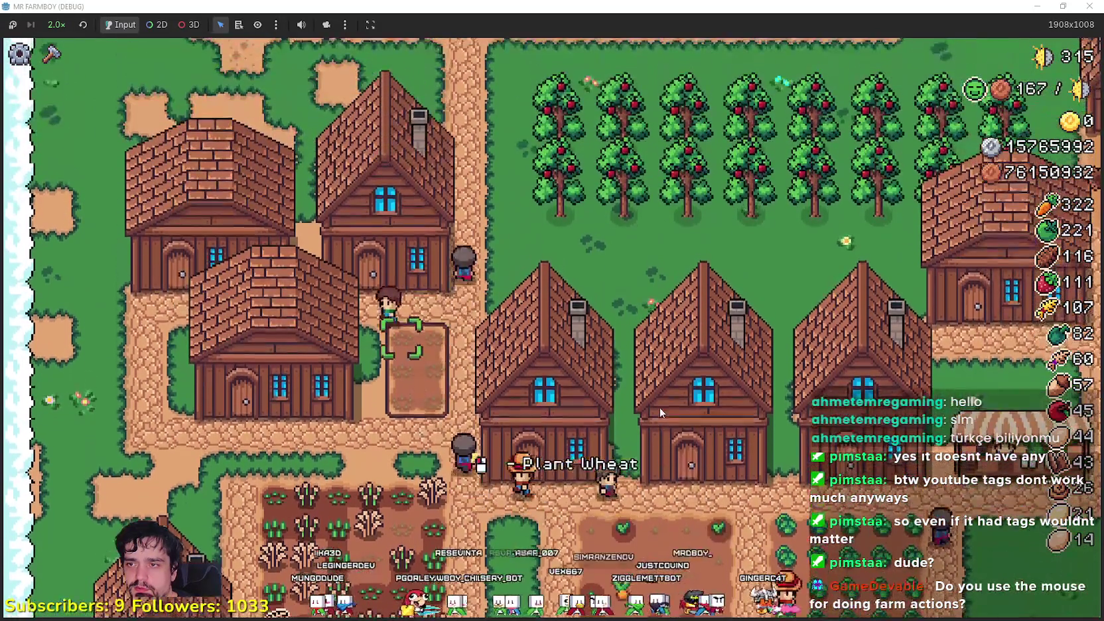
{"action": "key", "text": "s"}
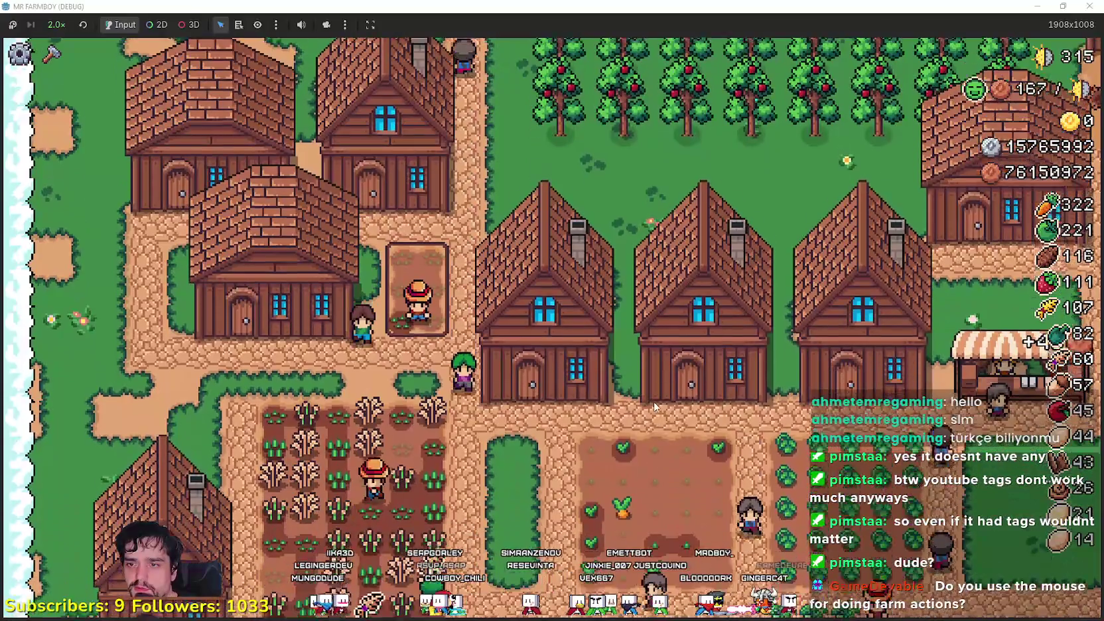
{"action": "key", "text": "s"}
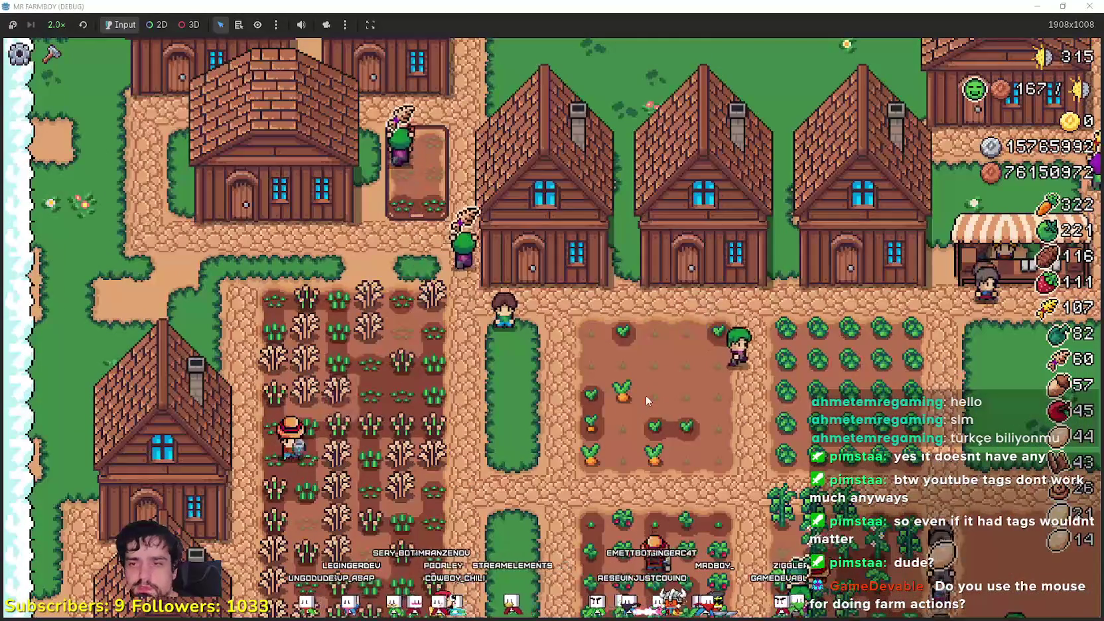
{"action": "scroll", "coordinate": [648, 400], "scroll_direction": "down", "scroll_amount": 2}
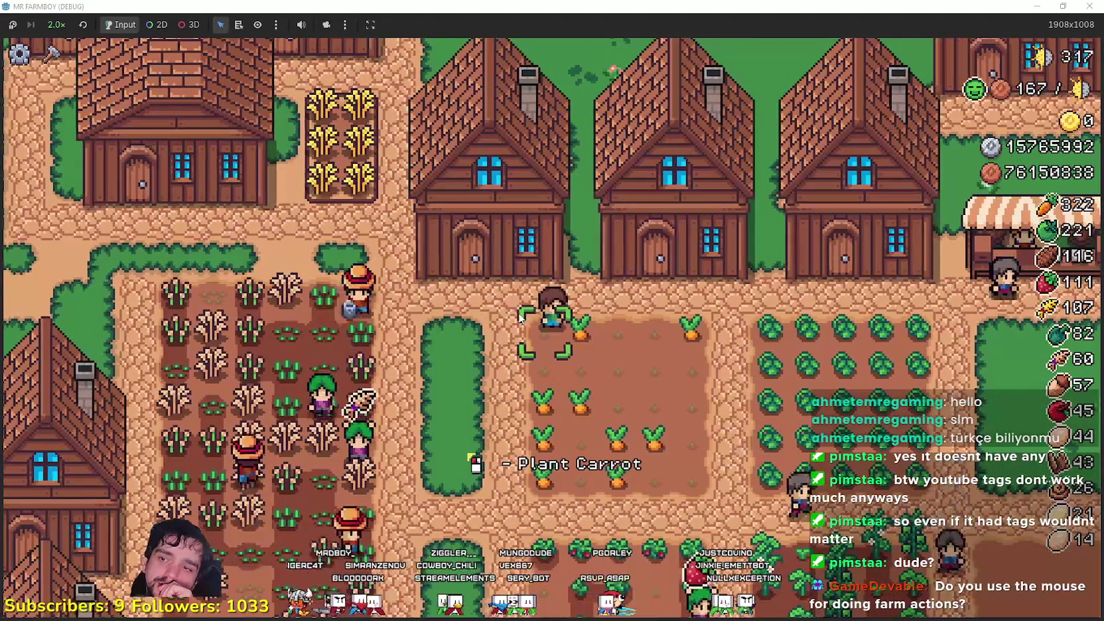
Walk the farmer back and forth past the carrot field's harvestable crops, then diagonally down-right.
{"action": "key", "text": "a"}
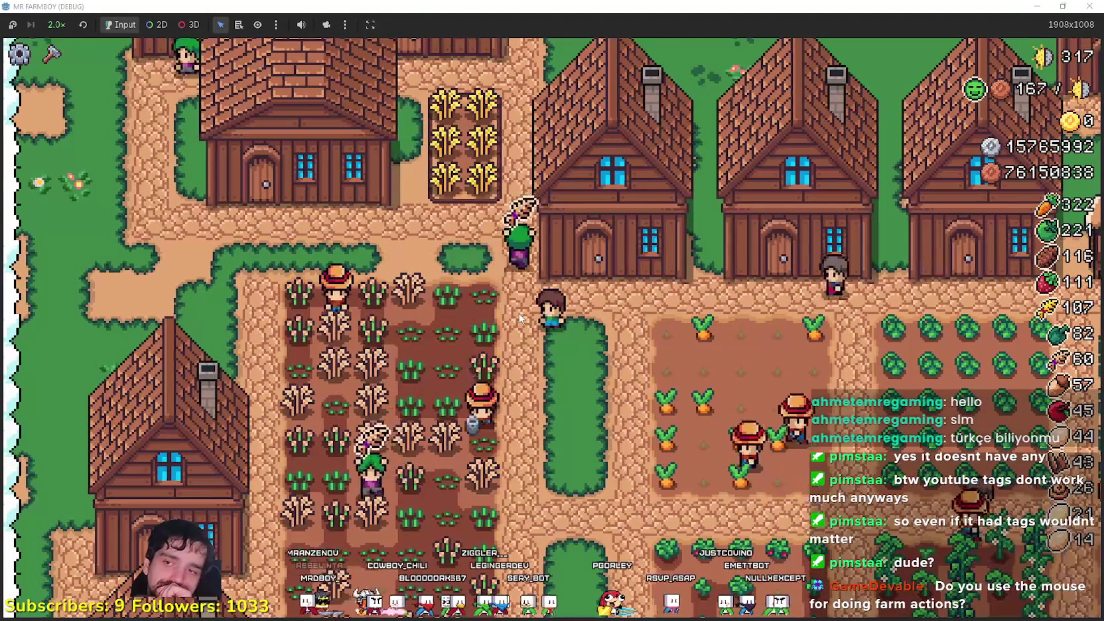
{"action": "key", "text": "d"}
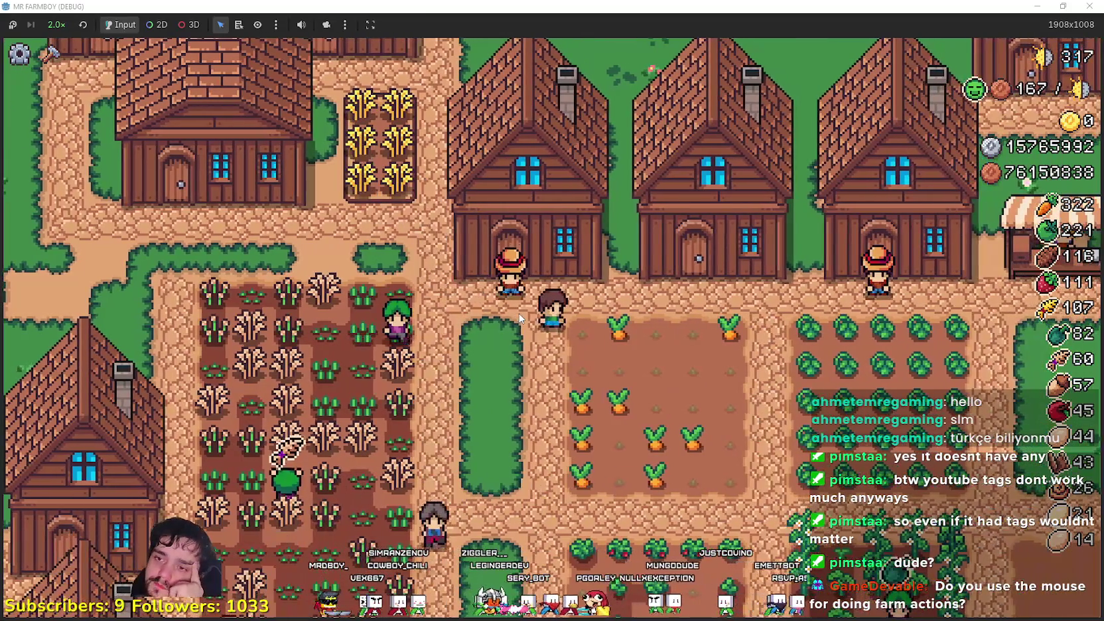
{"action": "key", "text": "a"}
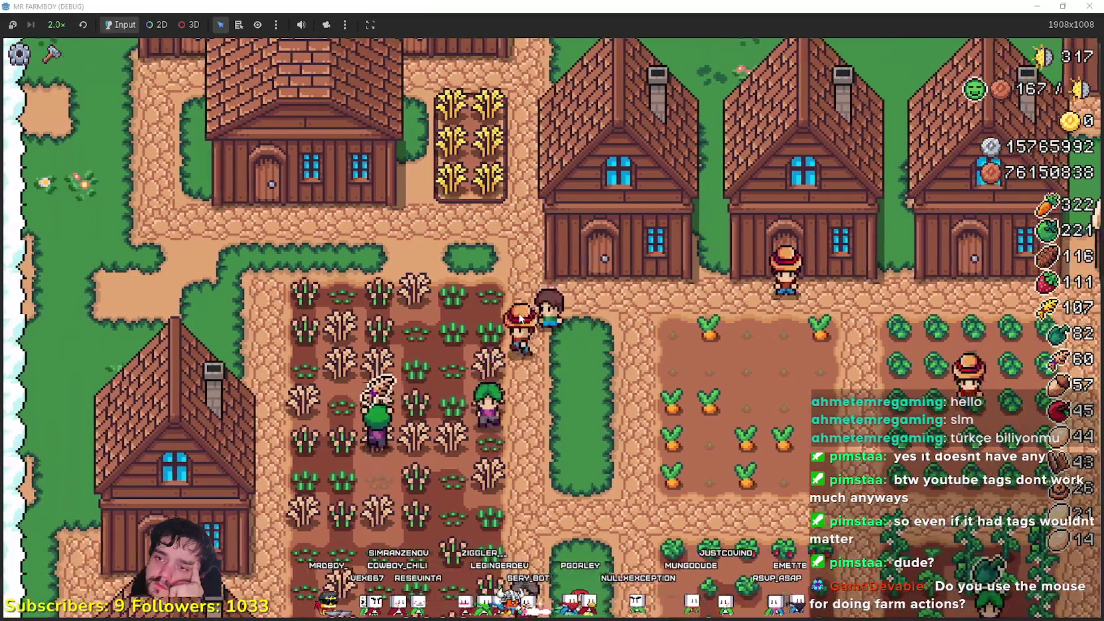
{"action": "key", "text": "d"}
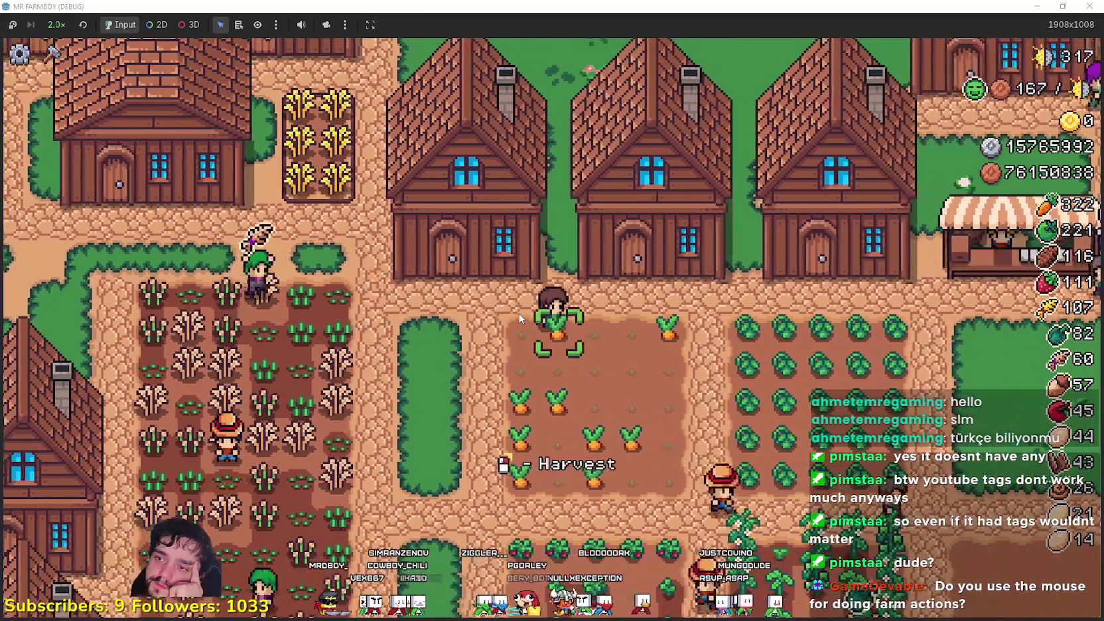
{"action": "key", "text": "a"}
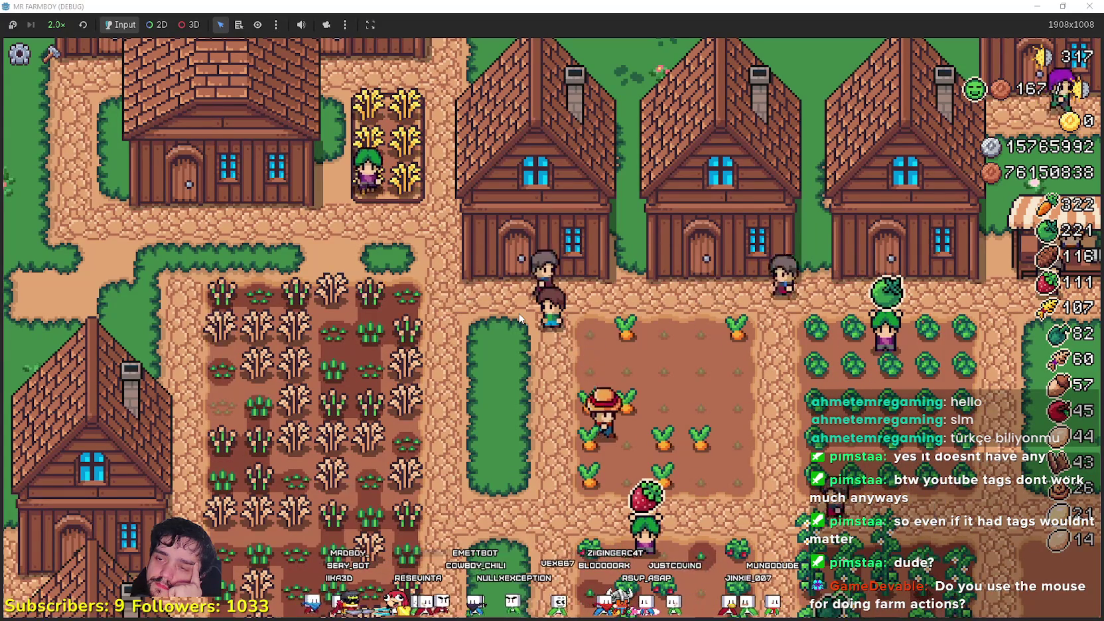
{"action": "key", "text": "d"}
{"action": "key", "text": "s"}
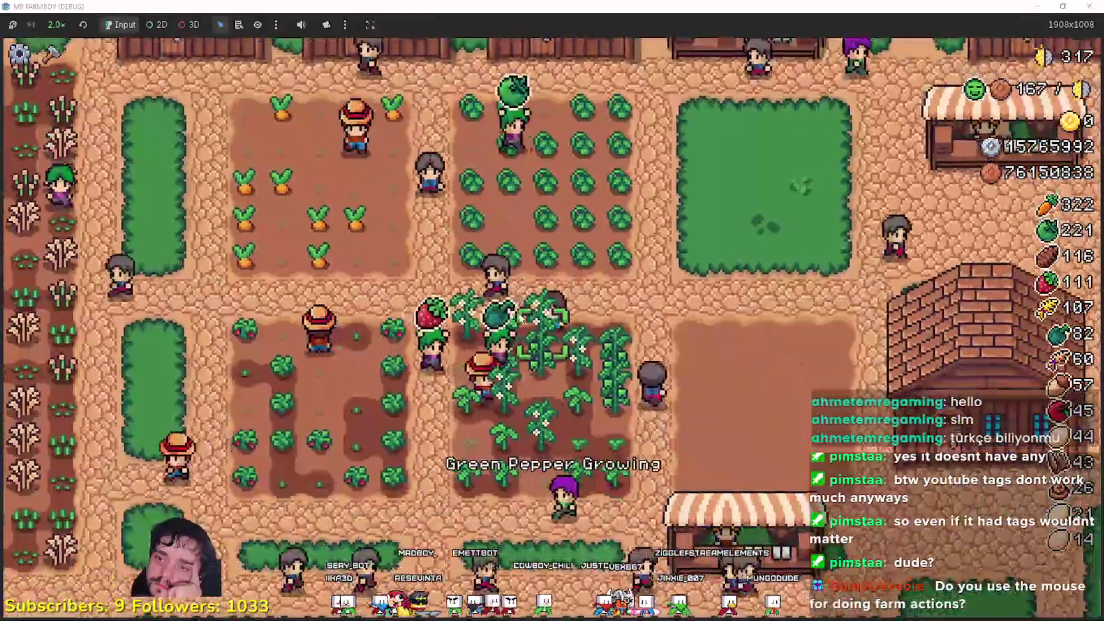
Head the farmer back up-left toward the houses and up to a house door.
{"action": "key", "text": "w"}
{"action": "key", "text": "a"}
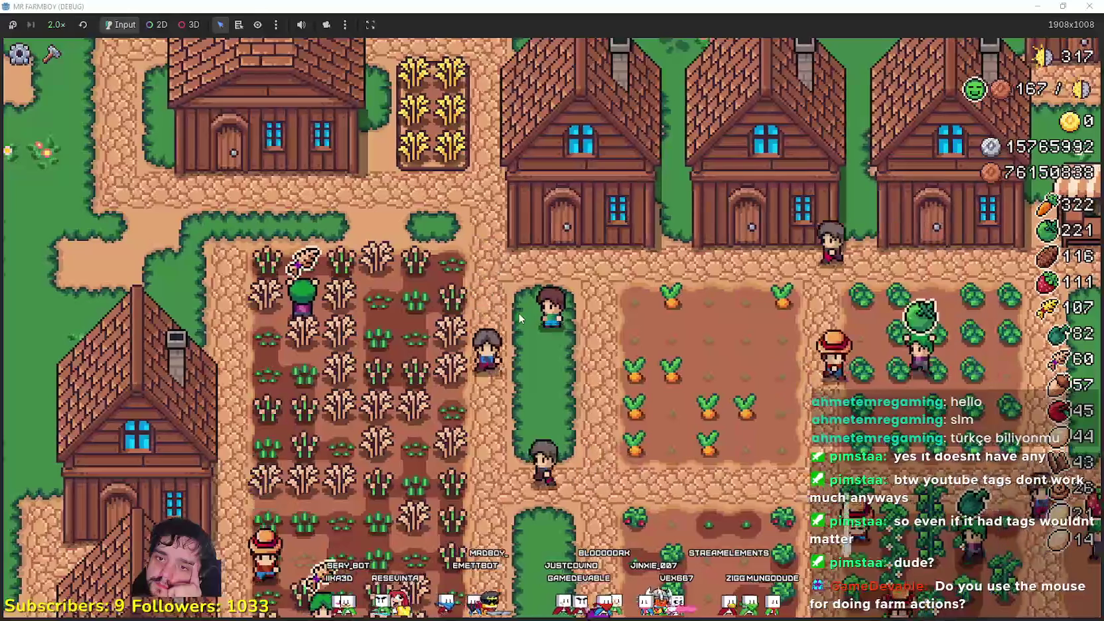
{"action": "key", "text": "w"}
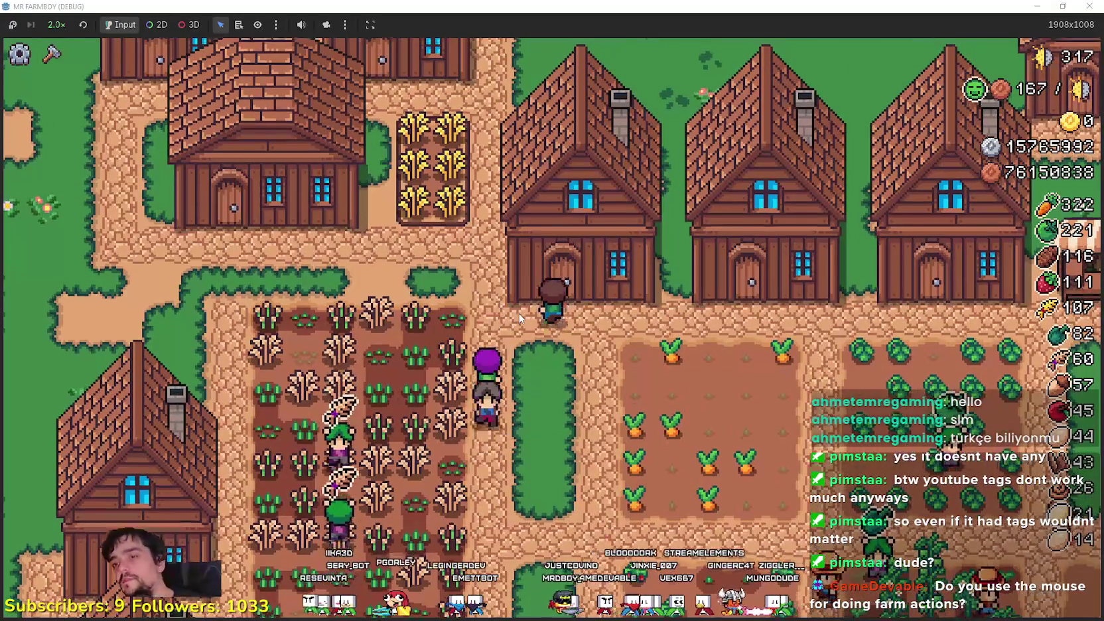
{"action": "key", "text": "w"}
{"action": "key", "text": "Escape"}
{"action": "key", "text": "a"}
{"action": "key", "text": "w"}
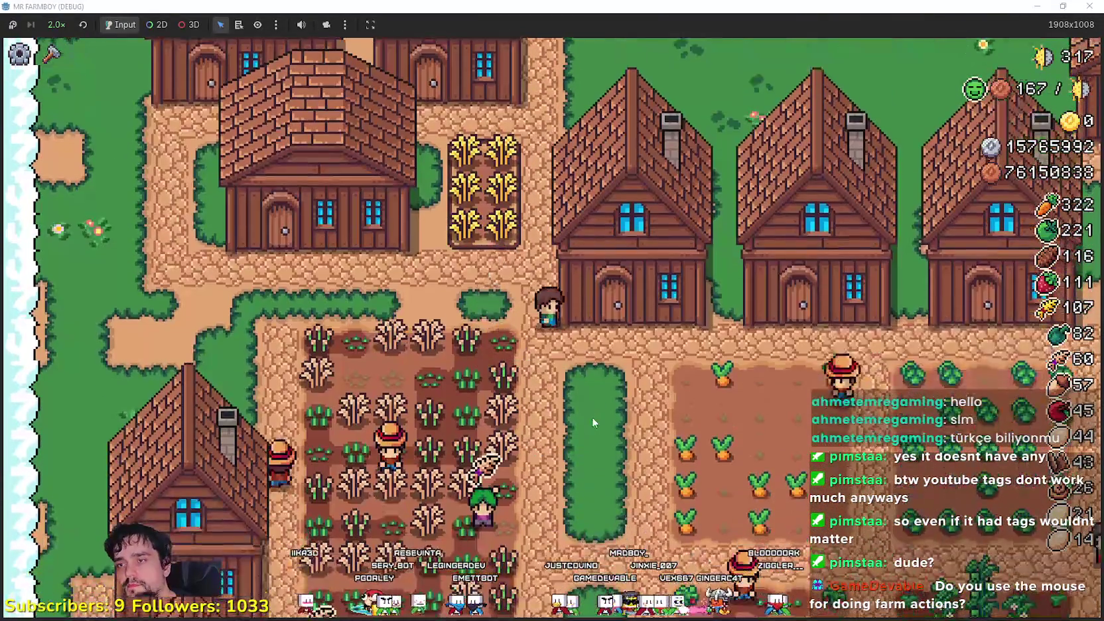
Pause the game with Esc, resume it, and walk the farmer down-right.
{"action": "key", "text": "Escape"}
{"action": "left_click", "coordinate": [494, 209]}
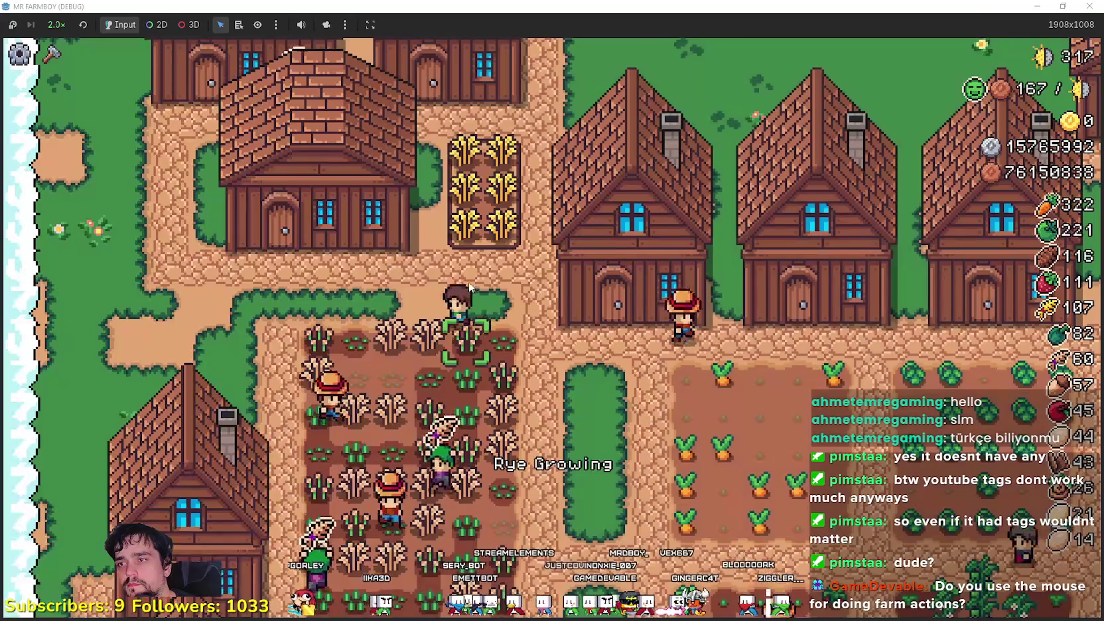
{"action": "key", "text": "w"}
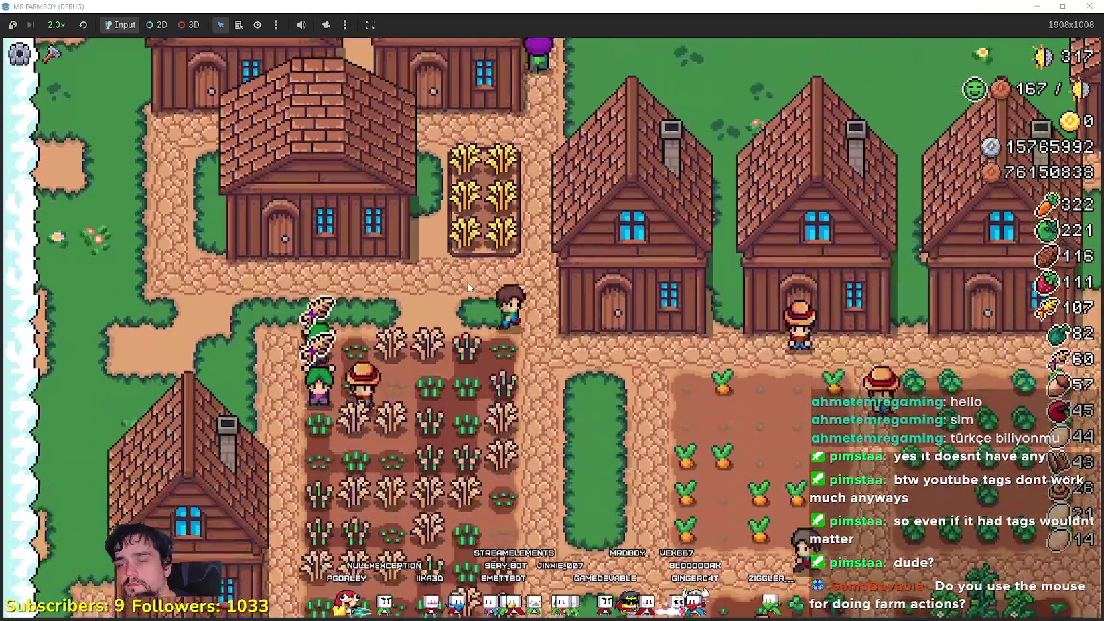
{"action": "key", "text": "s"}
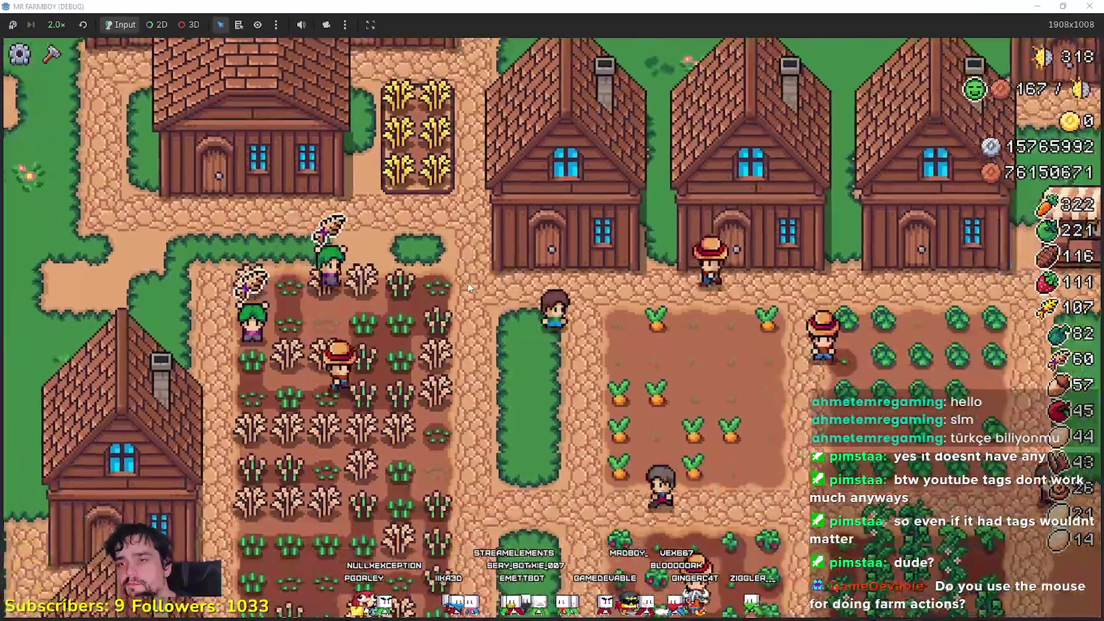
{"action": "scroll", "coordinate": [466, 285], "scroll_direction": "down", "scroll_amount": 2}
{"action": "scroll", "coordinate": [463, 284], "scroll_direction": "up", "scroll_amount": 2}
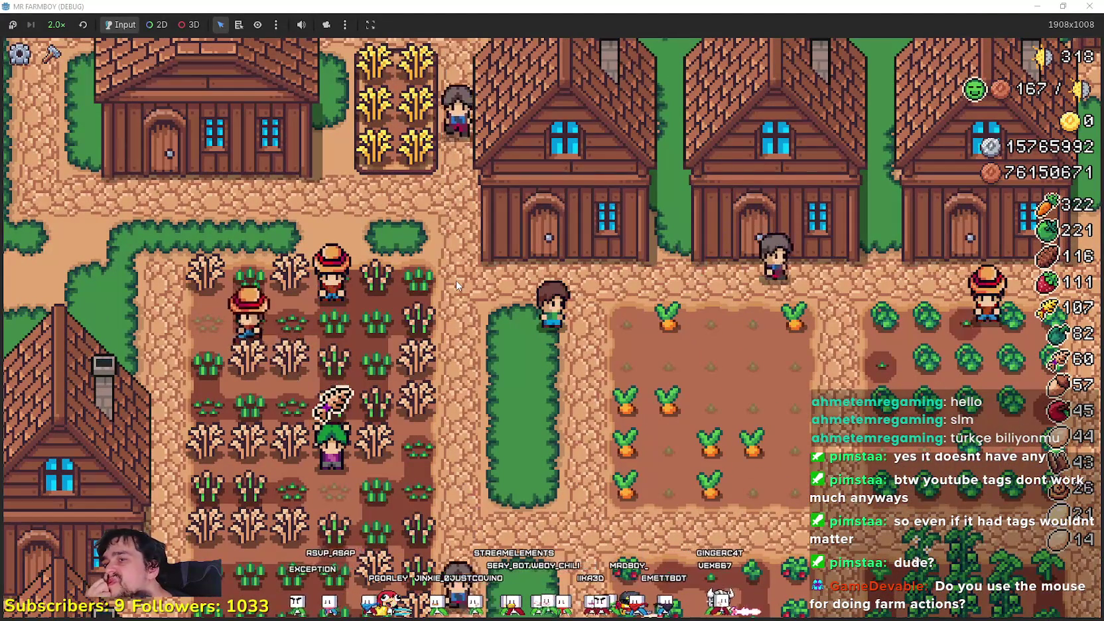
Walk through the rye field to see its Rye Growing and Harvest prompts, then exit upward.
{"action": "key", "text": "a"}
{"action": "key", "text": "w"}
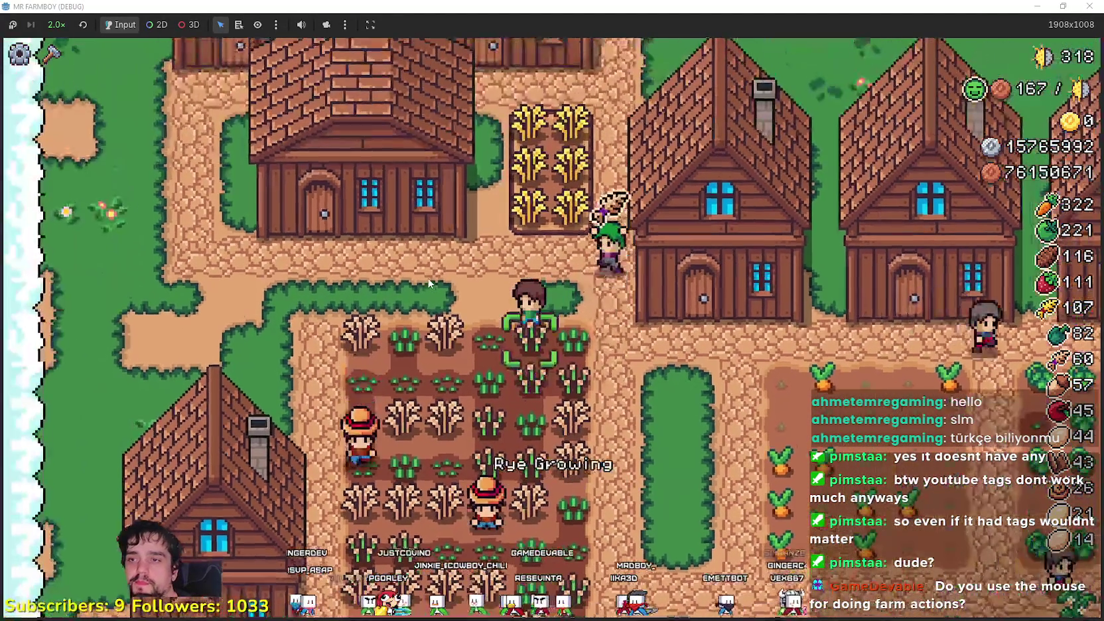
{"action": "key", "text": "s"}
{"action": "key", "text": "a"}
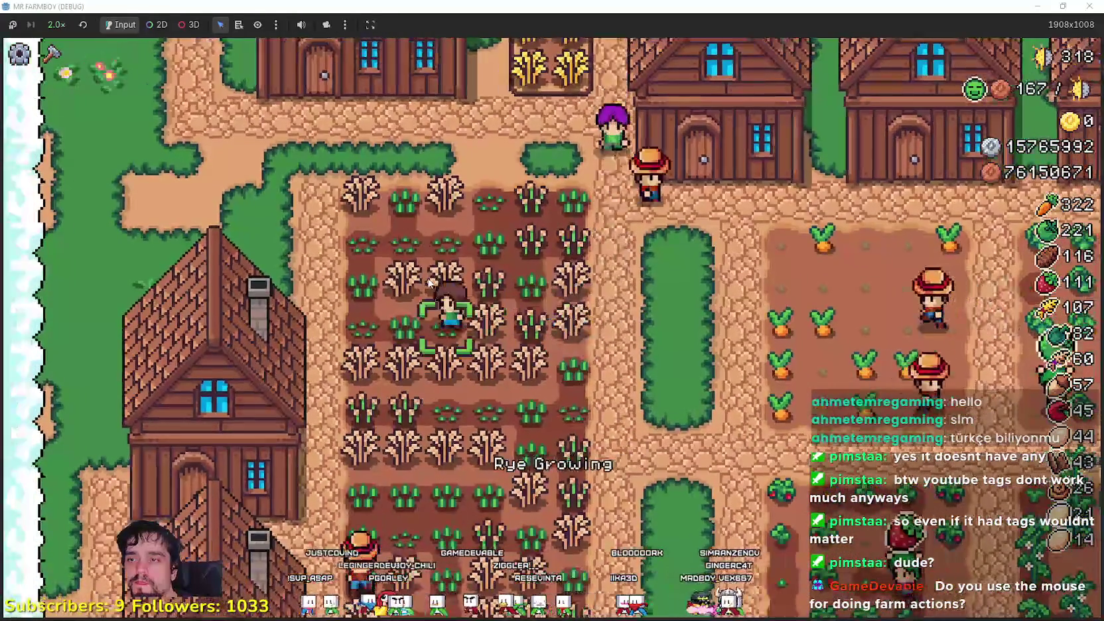
{"action": "key", "text": "d"}
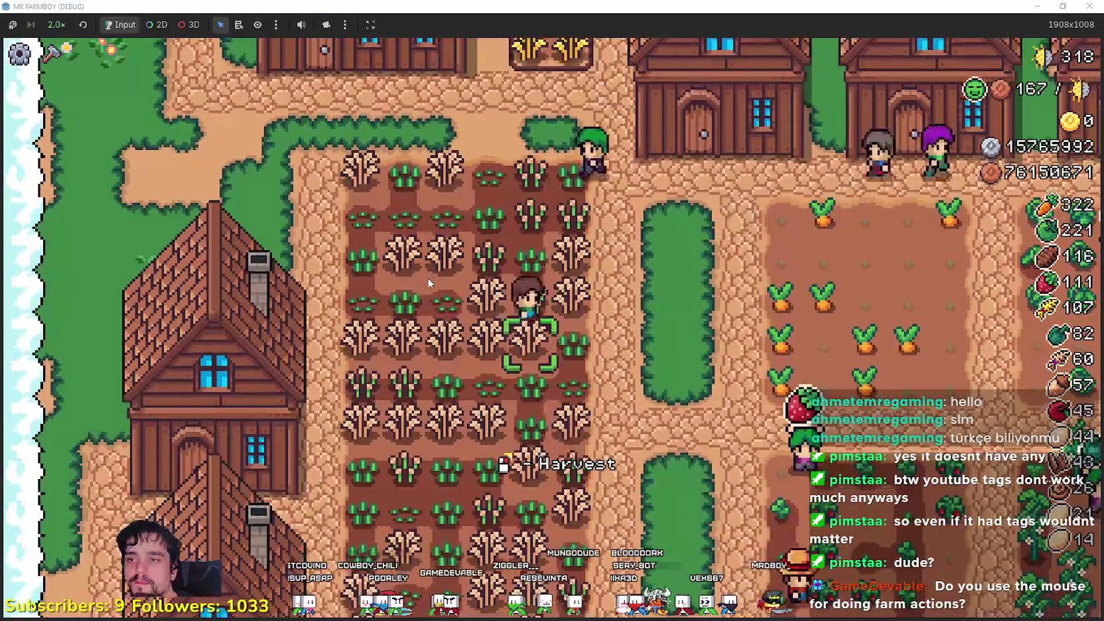
{"action": "key", "text": "w"}
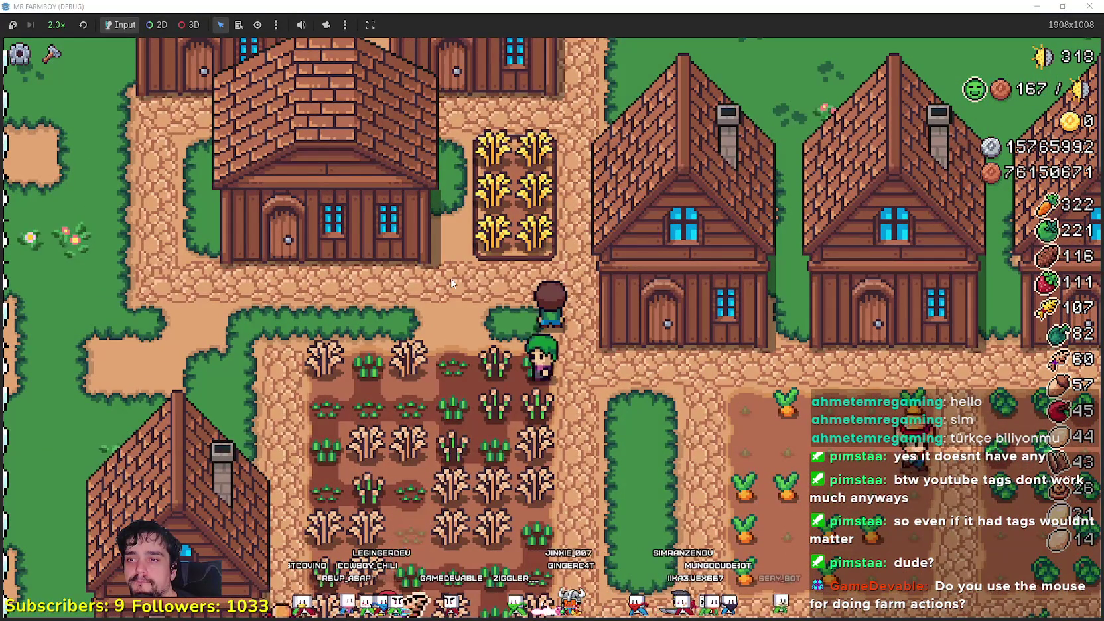
At the house door, put the starred wheat in the Item slot, switch to silver-star wheat, and close.
{"action": "key", "text": "d"}
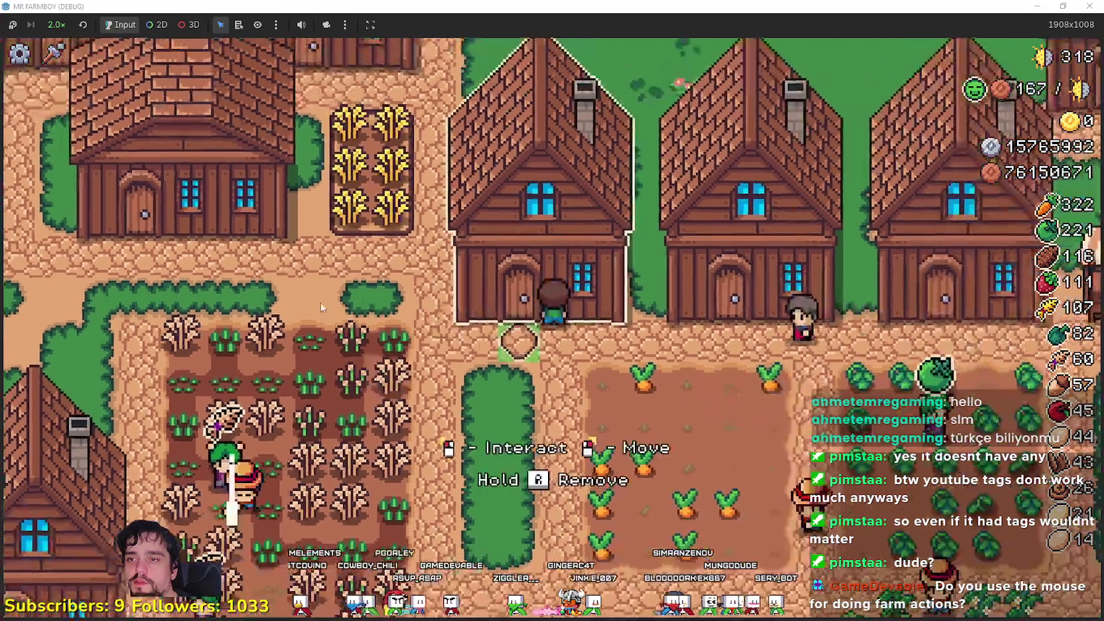
{"action": "key", "text": "e"}
{"action": "scroll", "coordinate": [489, 305], "scroll_direction": "down", "scroll_amount": 3}
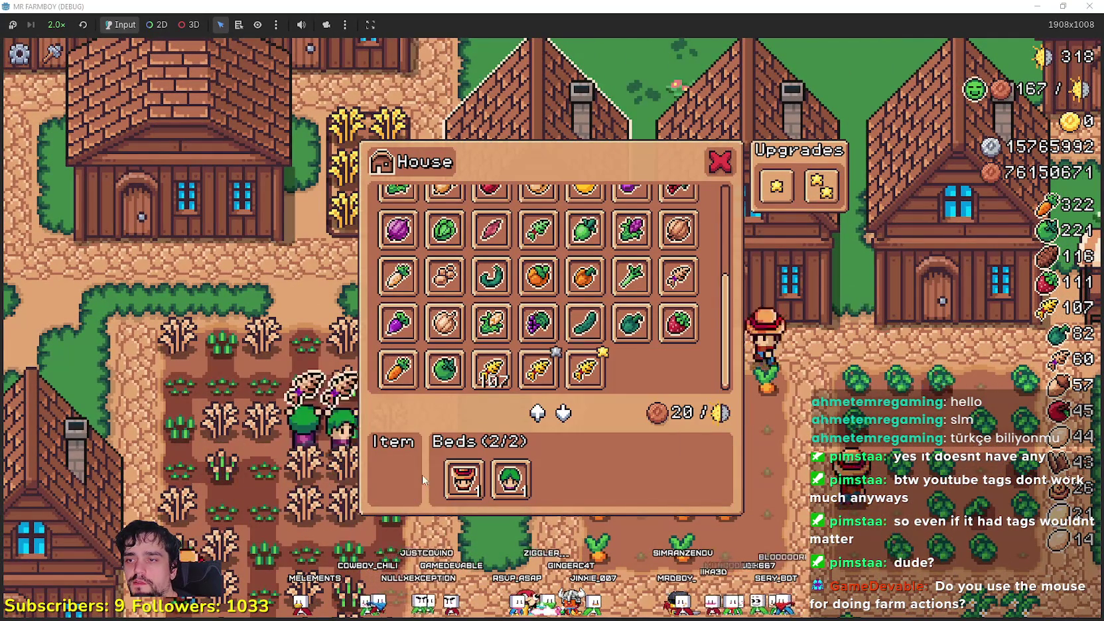
{"action": "left_click", "coordinate": [567, 377]}
{"action": "left_click", "coordinate": [539, 373]}
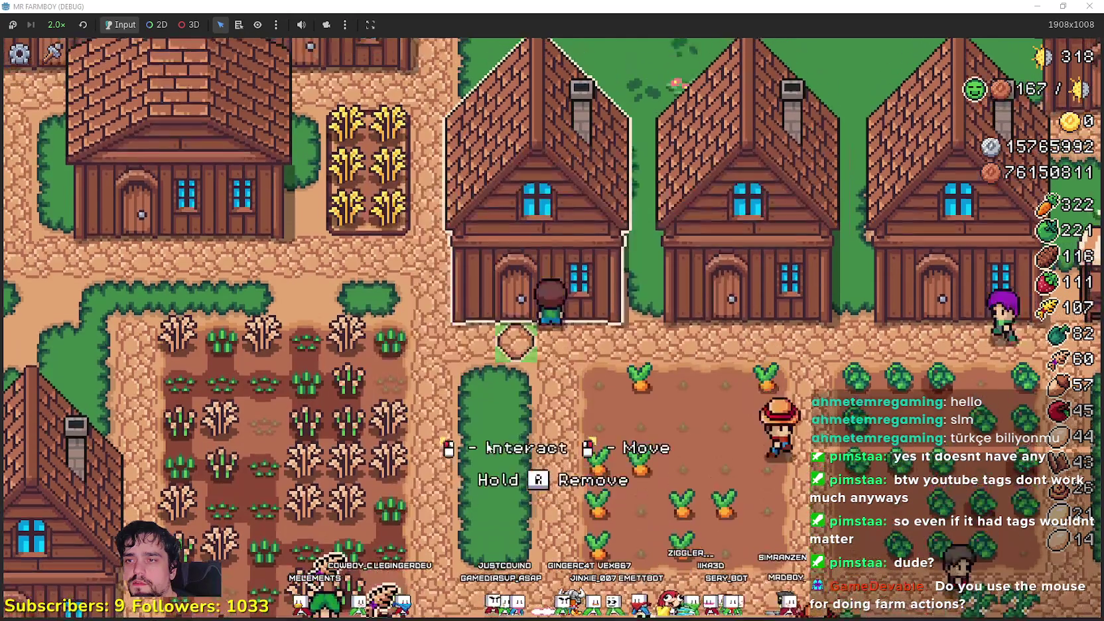
{"action": "key", "text": "Escape"}
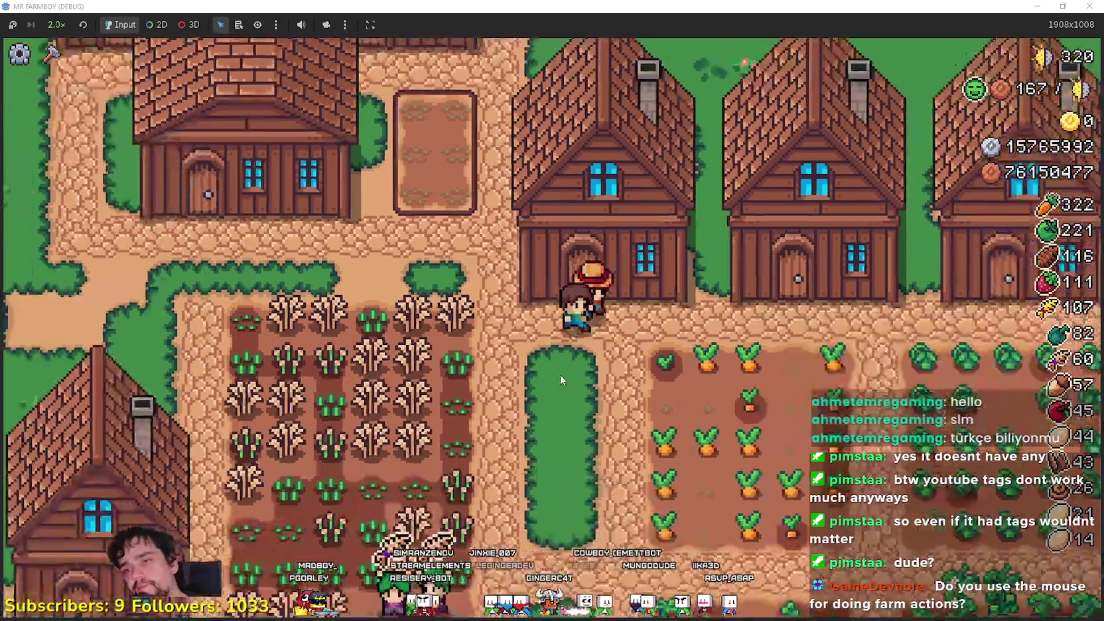
Confirm the House dialog's Item slot still holds Wheat, then close it and wait for Harvest.
{"action": "left_click", "coordinate": [559, 374]}
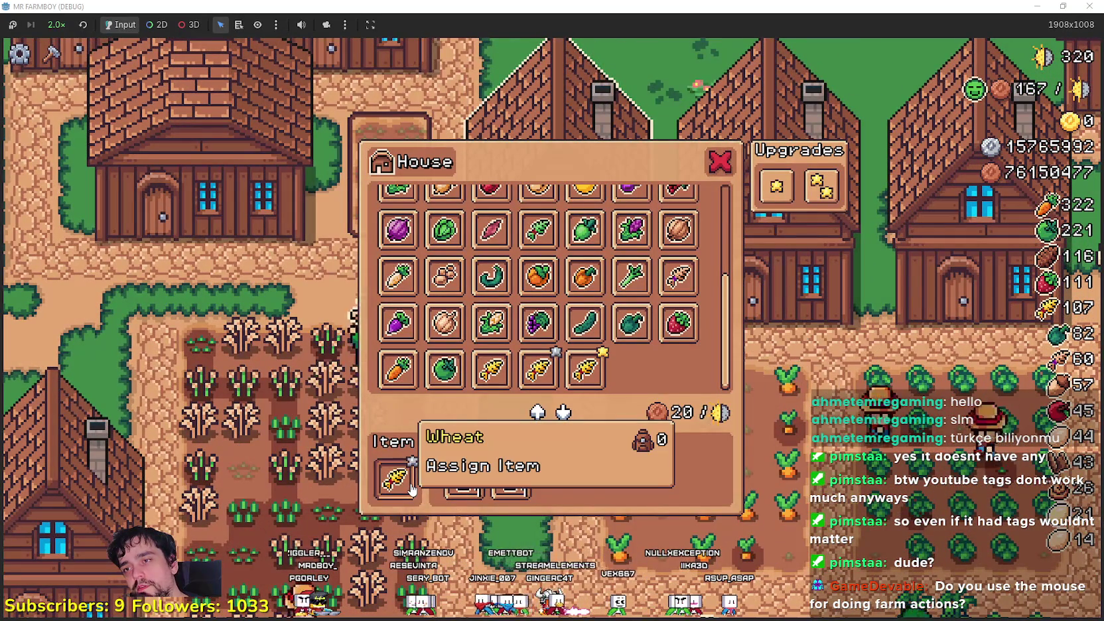
{"action": "left_click", "coordinate": [492, 369]}
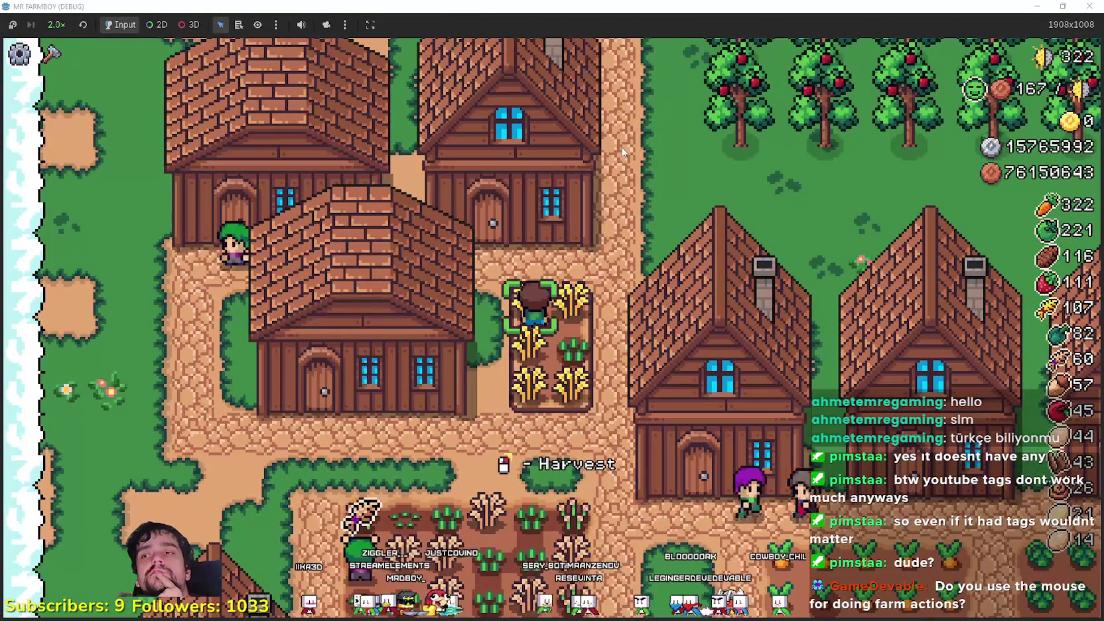
Step off the wheat plot, then pause with Esc and choose Quit Game to return to the editor.
{"action": "key", "text": "s"}
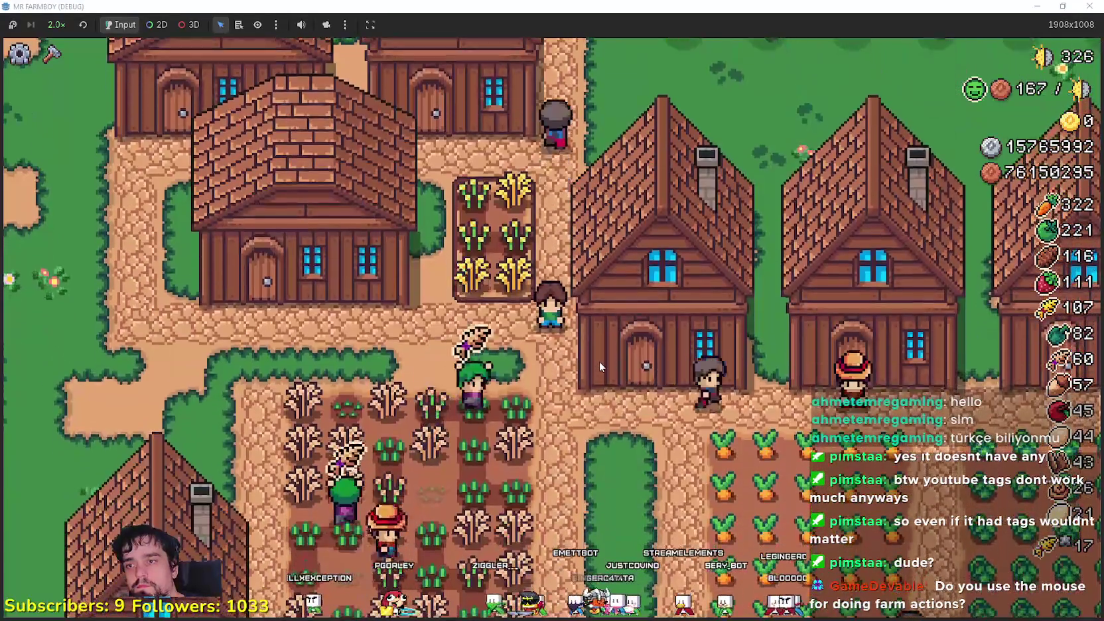
{"action": "key", "text": "Escape"}
{"action": "left_click", "coordinate": [608, 432]}
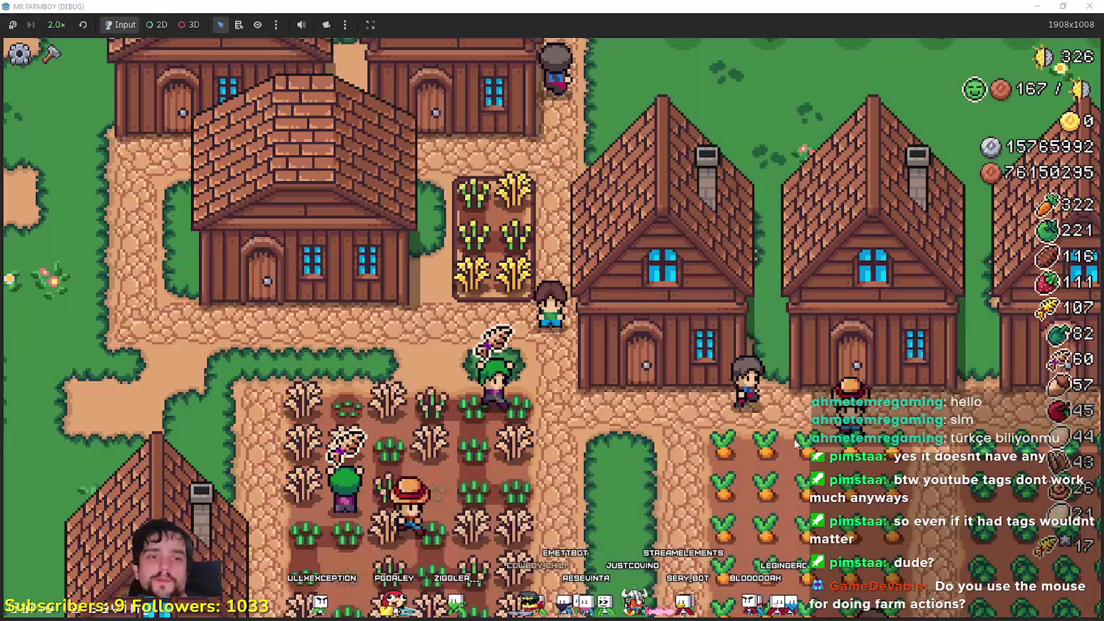